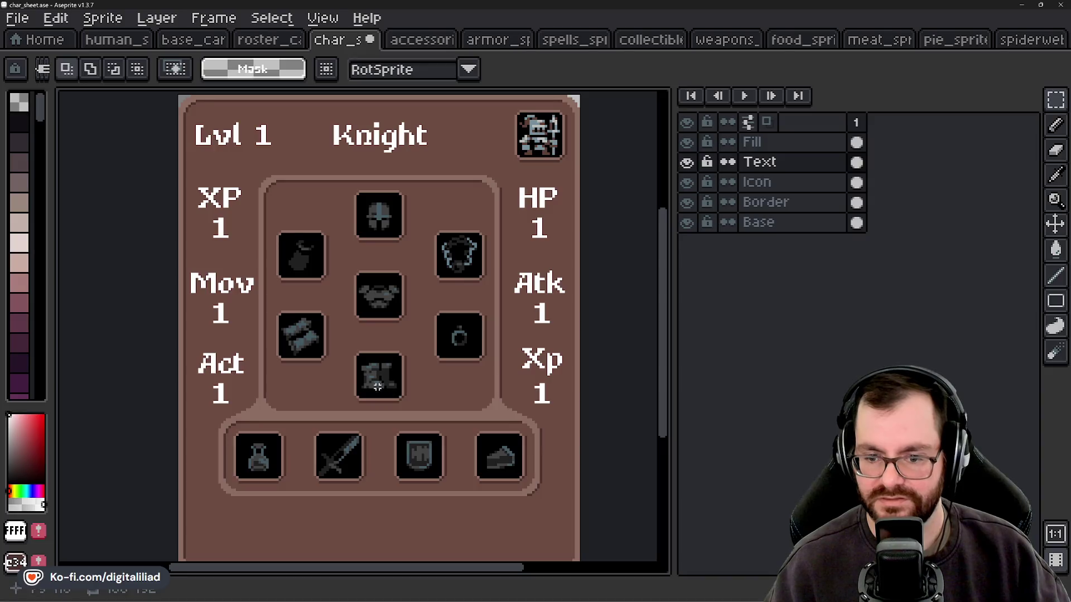
Erase the Xp label and insert the text 'Def' onto the sheet.
left_click_drag(354, 377, 289, 381)
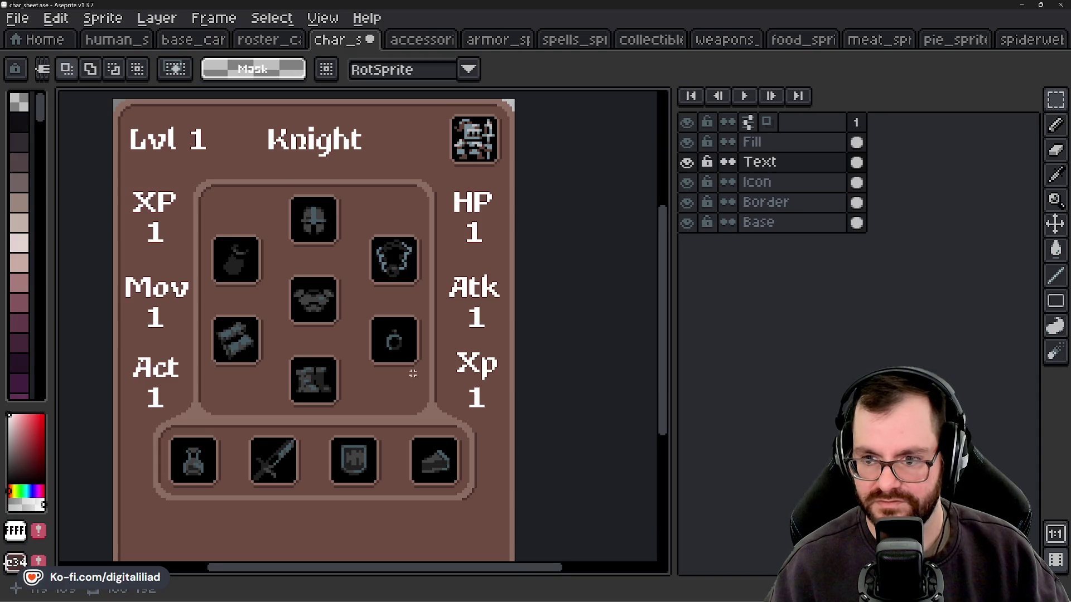
scroll(413, 374, "down", 4)
scroll(411, 370, "up", 4)
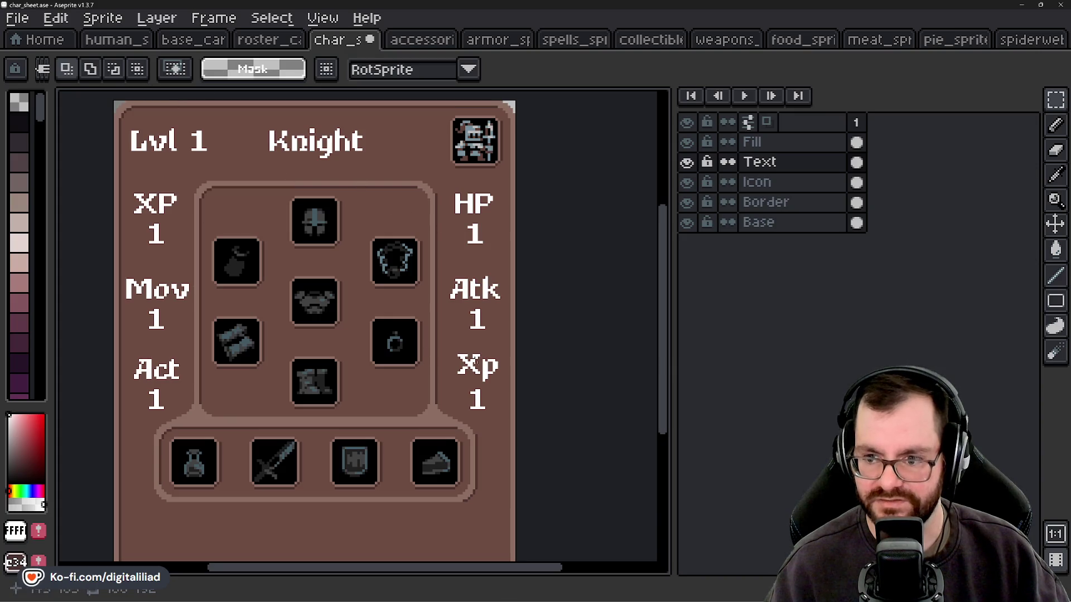
scroll(500, 370, "up", 1)
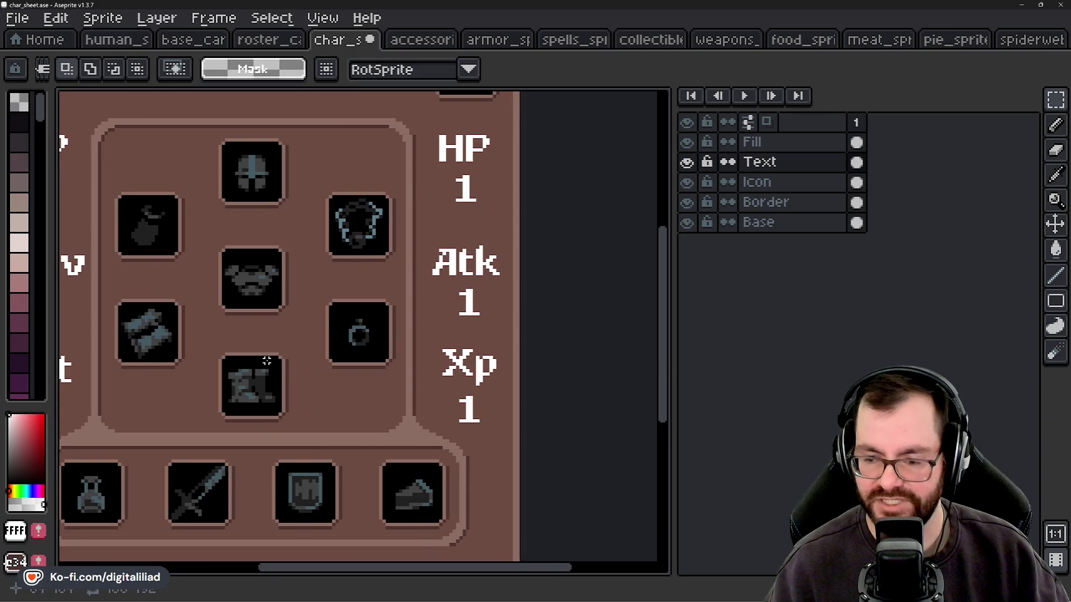
scroll(267, 362, "left", 3)
scroll(394, 337, "down", 1)
scroll(402, 337, "right", 1)
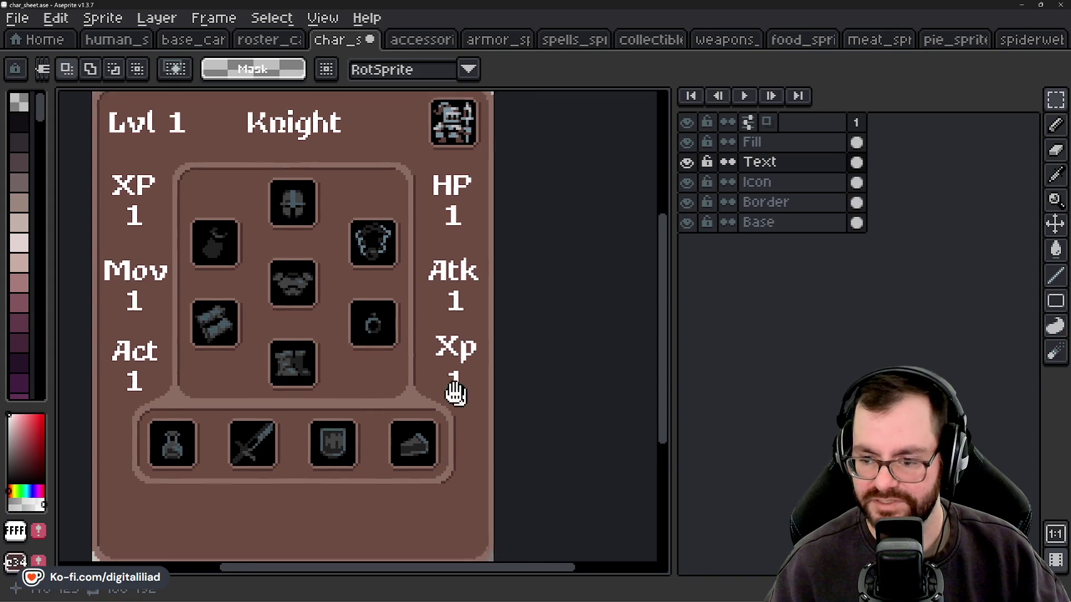
scroll(448, 336, "up", 2)
left_click_drag(374, 256, 504, 334)
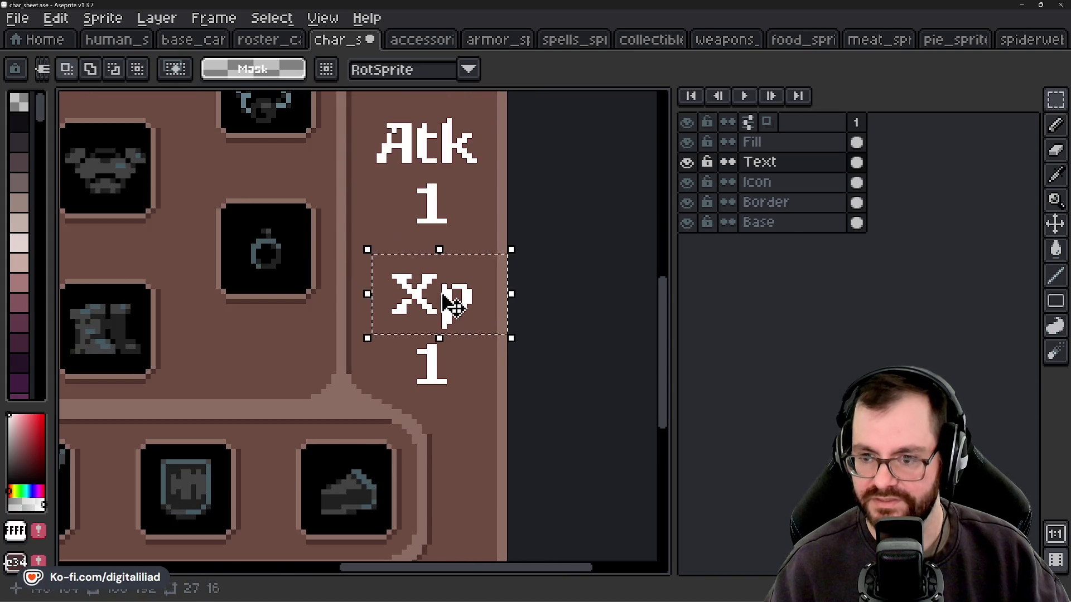
key("Delete")
key("ctrl+t")
type("Def")
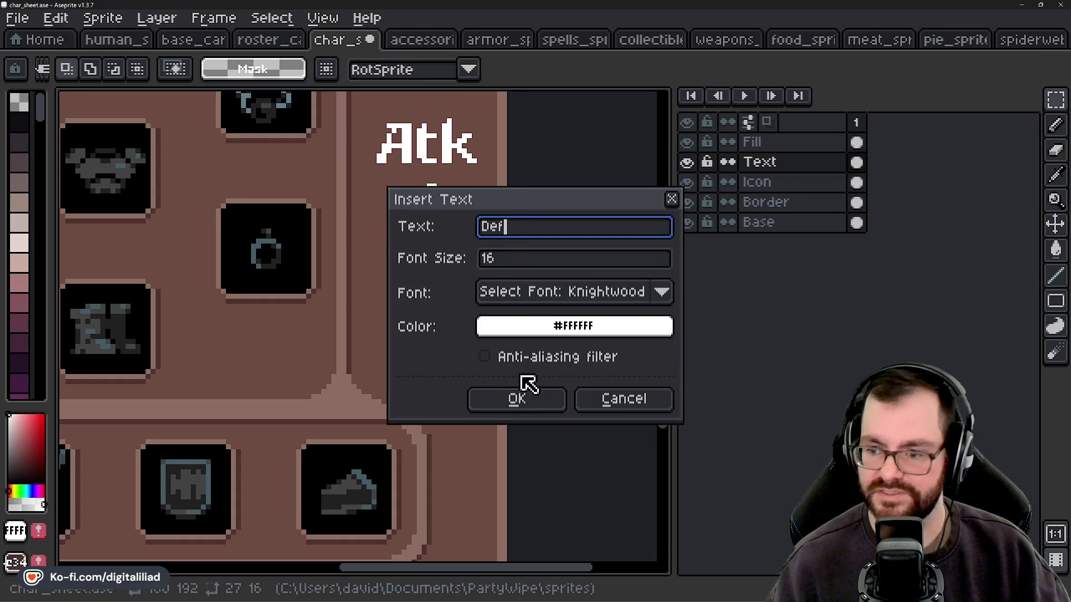
left_click(515, 397)
Align the Def label under Atk above its value 1 and deselect.
mouse_move(314, 332)
left_mouse_down()
mouse_move(450, 309)
mouse_move(435, 308)
left_mouse_up()
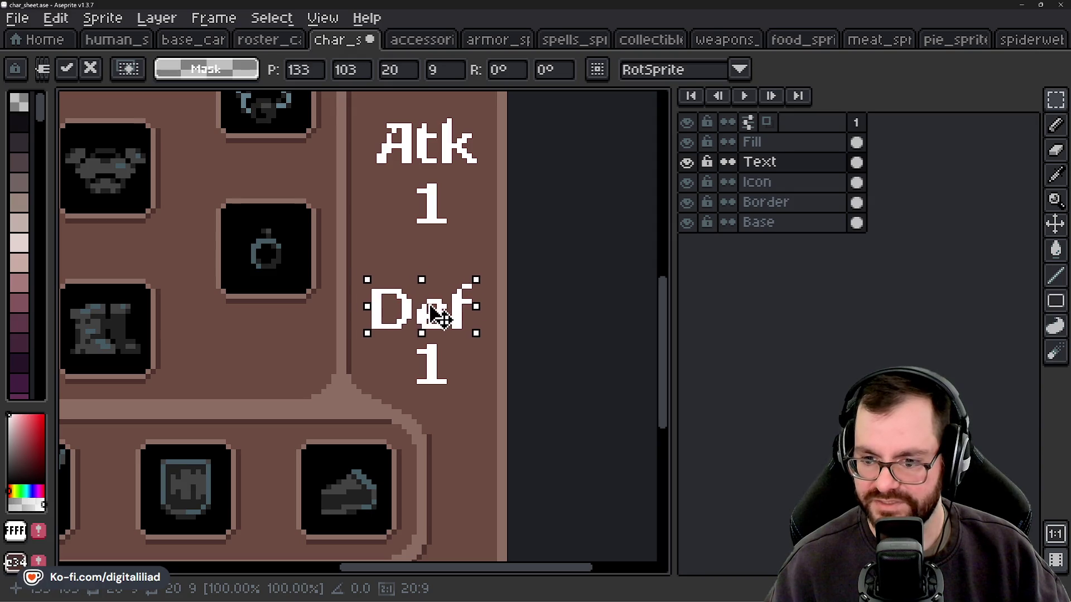
scroll(440, 318, "up", 5)
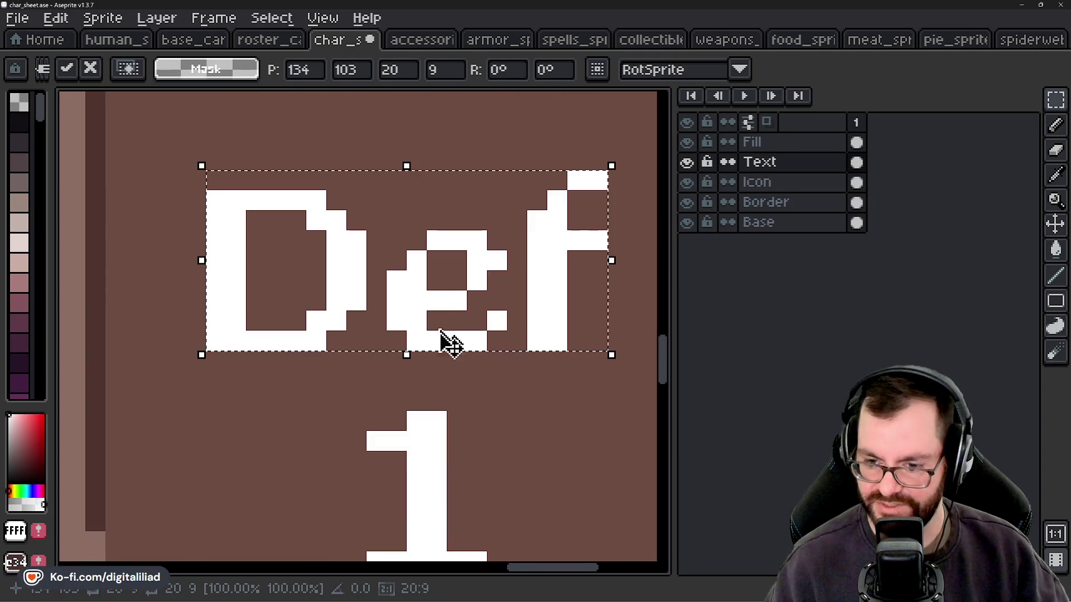
mouse_move(447, 318)
left_mouse_down()
mouse_move(446, 367)
mouse_move(445, 283)
left_mouse_up()
scroll(449, 286, "down", 3)
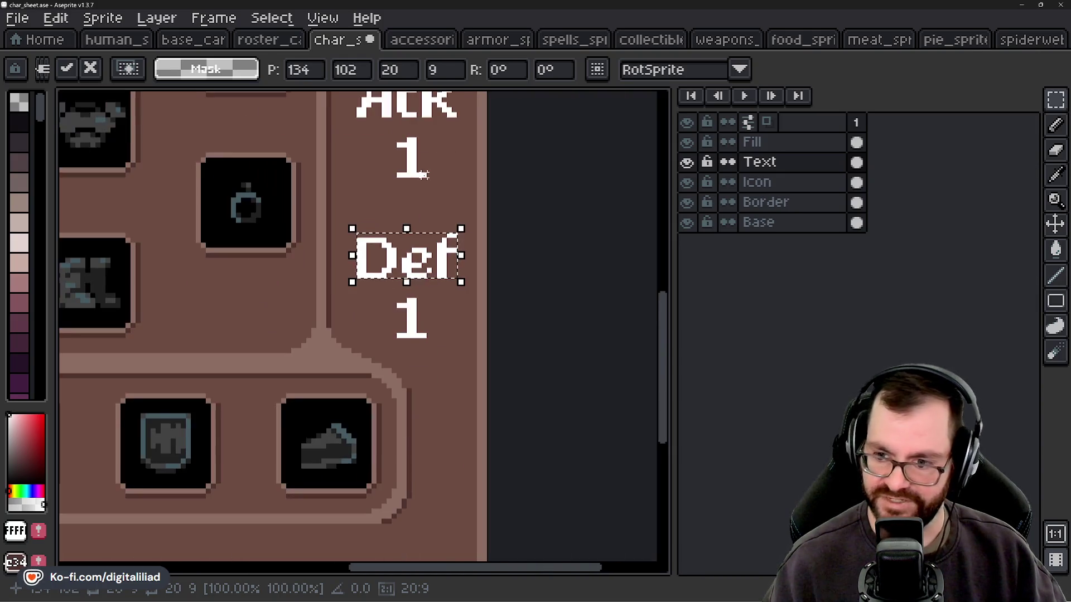
key("ctrl+d")
Clear leftover pixels beside Def and review the Lvl 1 Knight sheet.
scroll(449, 248, "up", 2)
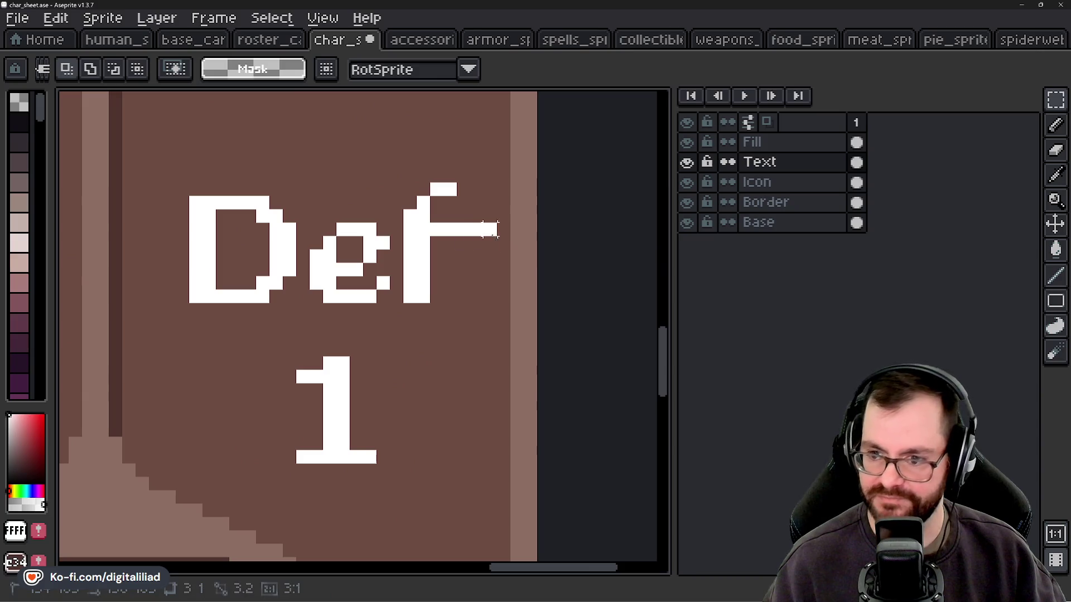
left_click_drag(452, 220, 646, 307)
key("ctrl+d")
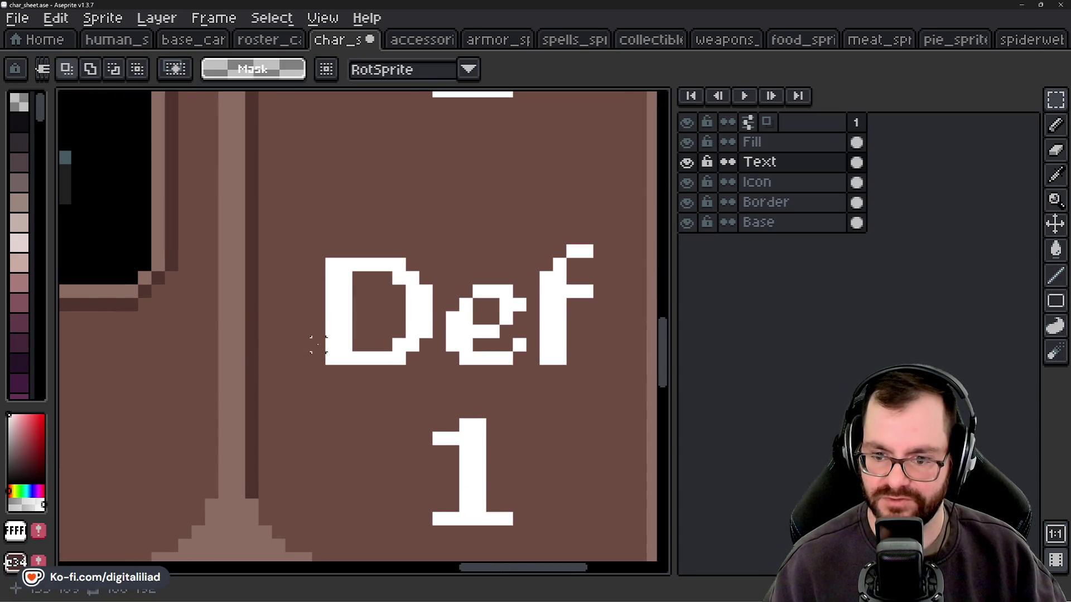
left_click_drag(328, 342, 259, 347)
scroll(397, 323, "down", 2)
key("ctrl+d")
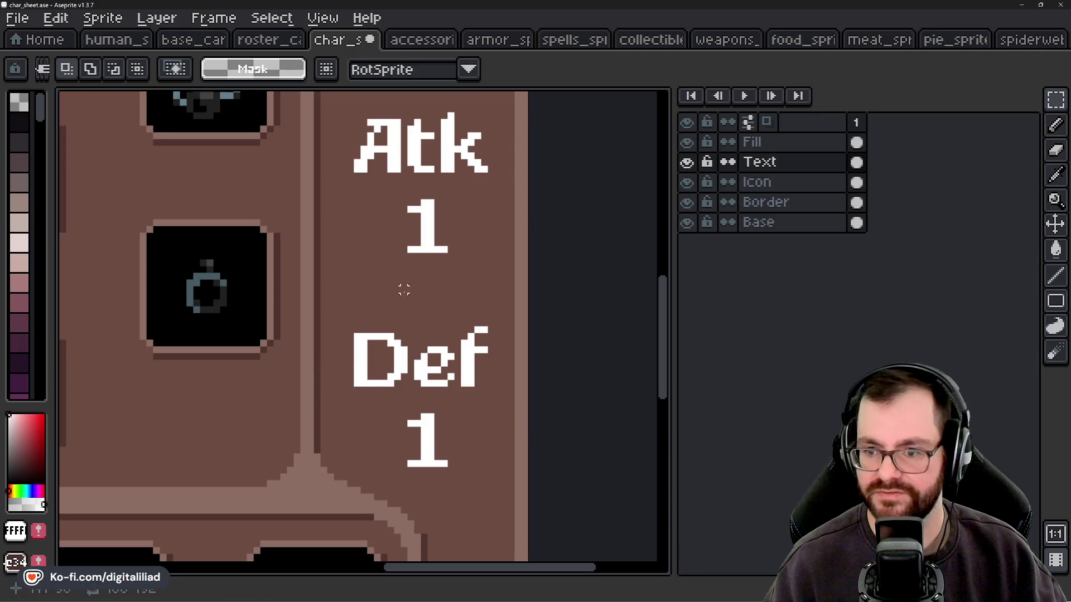
scroll(401, 291, "down", 3)
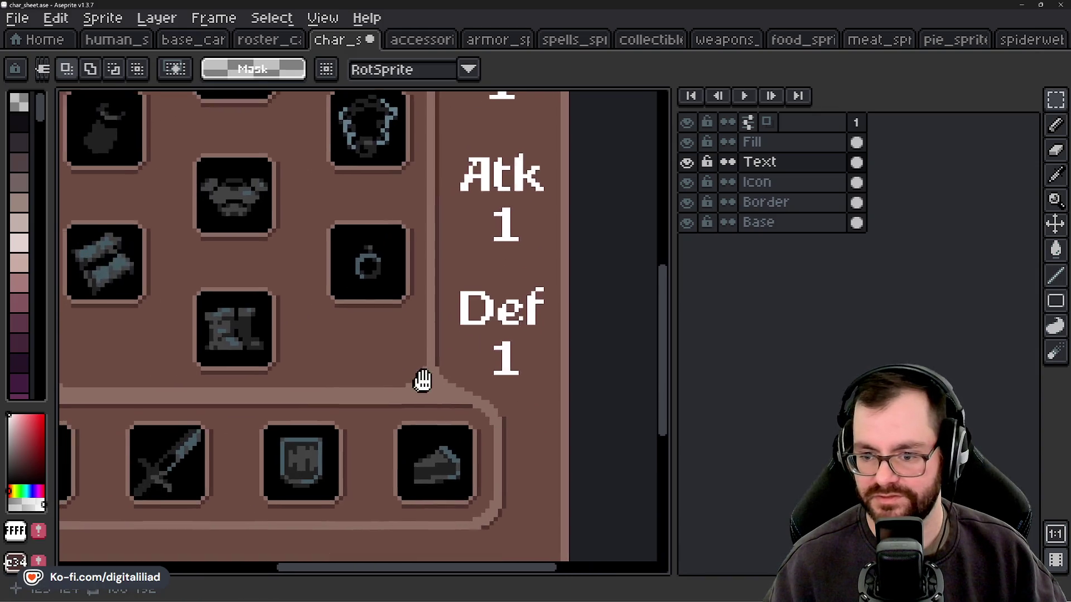
scroll(404, 410, "down", 3)
left_click_drag(447, 400, 467, 399)
mouse_move(417, 358)
left_mouse_down()
mouse_move(395, 425)
mouse_move(368, 329)
mouse_move(313, 481)
mouse_move(429, 322)
left_mouse_up()
Make the Border layer active and bring the lower-left frame into view.
scroll(349, 374, "up", 2)
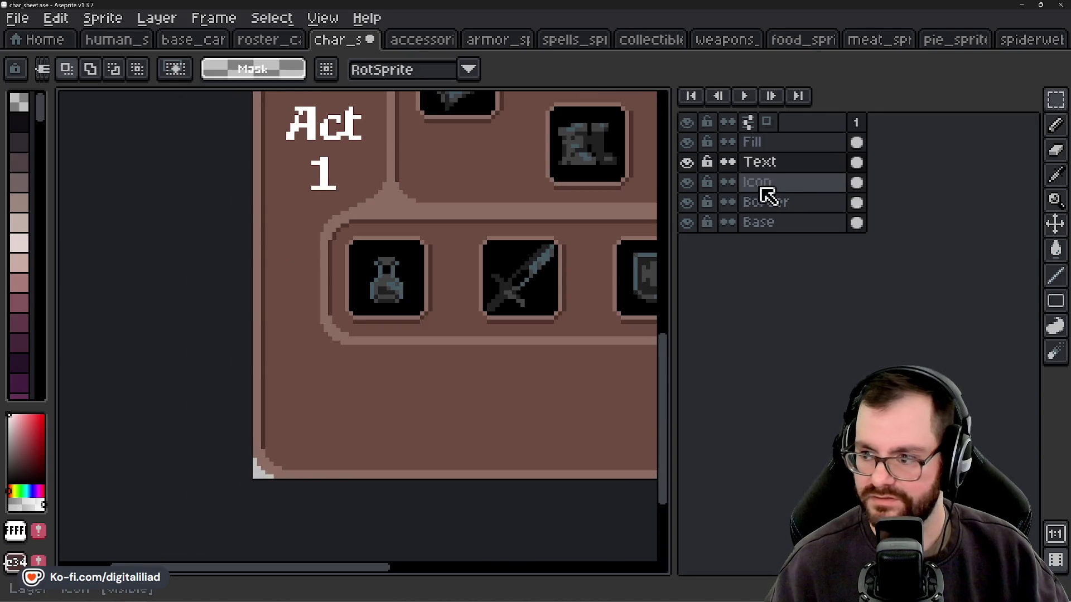
left_click(773, 186)
left_click(792, 202)
mouse_move(371, 354)
left_mouse_down()
mouse_move(450, 385)
mouse_move(409, 402)
mouse_move(407, 363)
left_mouse_up()
scroll(410, 402, "up", 1)
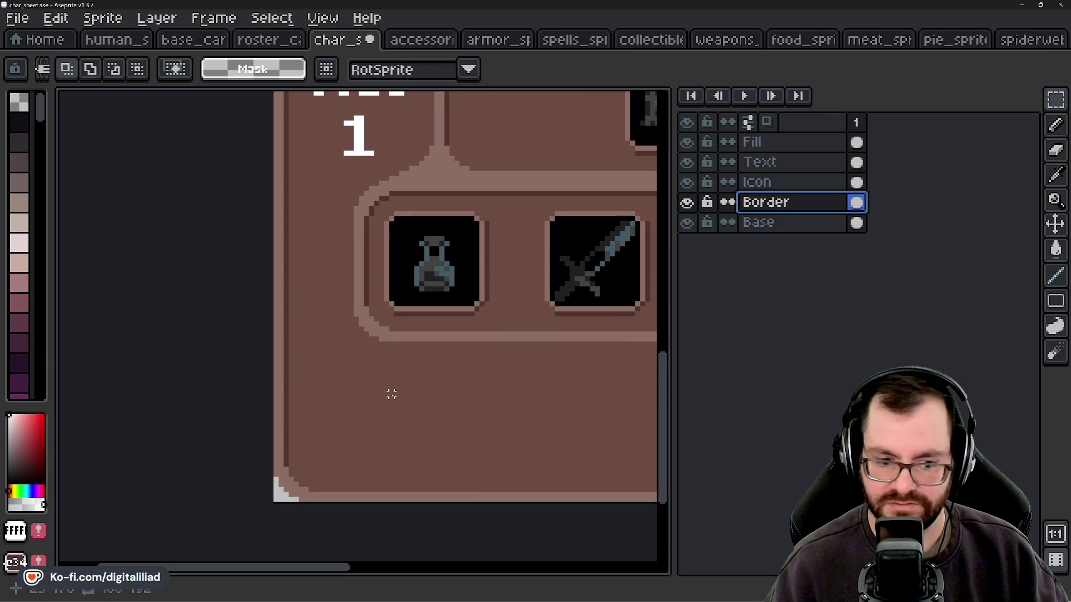
key("ctrl+v")
key("Escape")
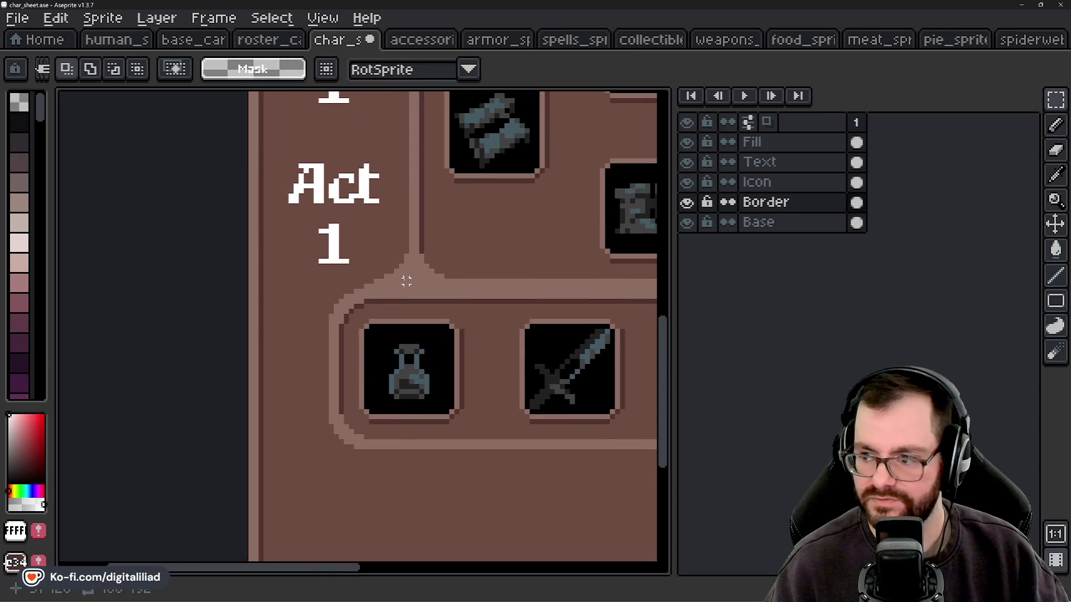
Try moving a border piece beside Act 1 toward the potion slot, then undo it.
left_click_drag(404, 279, 392, 256)
left_click(427, 306)
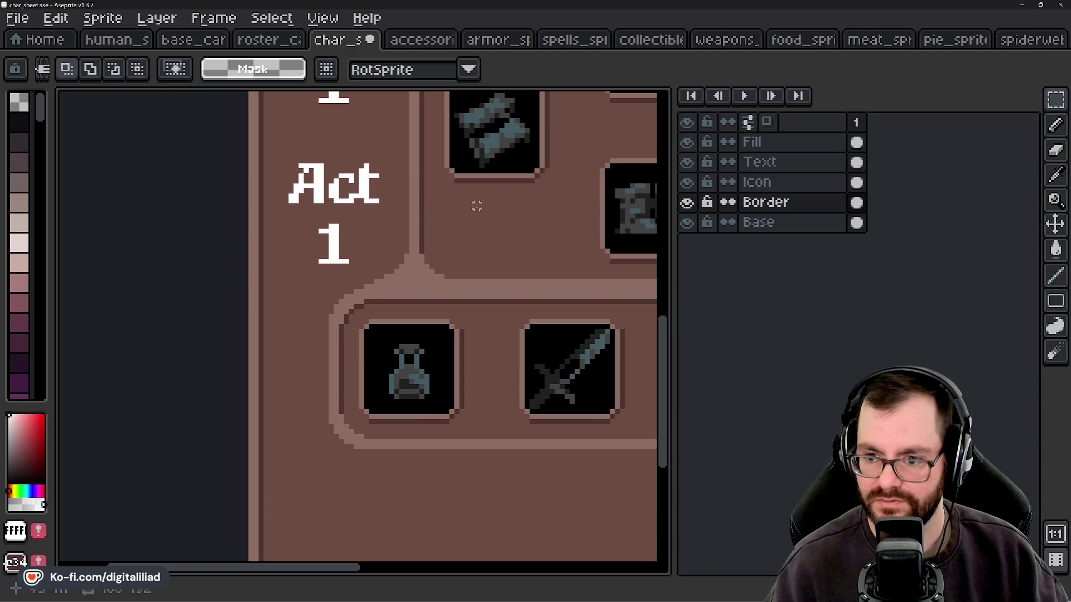
mouse_move(452, 231)
left_mouse_down()
mouse_move(351, 297)
mouse_move(351, 280)
left_mouse_up()
scroll(376, 337, "down", 2)
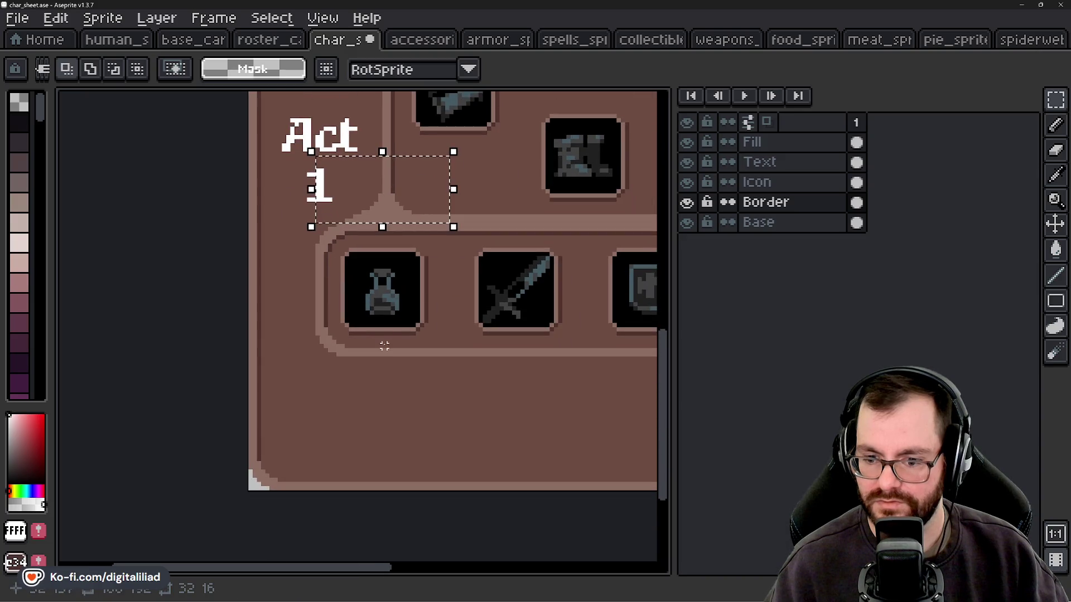
mouse_move(418, 221)
left_mouse_down()
mouse_move(418, 346)
mouse_move(401, 329)
left_mouse_up()
key("Escape")
mouse_move(418, 211)
left_mouse_down()
mouse_move(401, 342)
mouse_move(353, 346)
left_mouse_up()
left_click(450, 371)
key("ctrl+z")
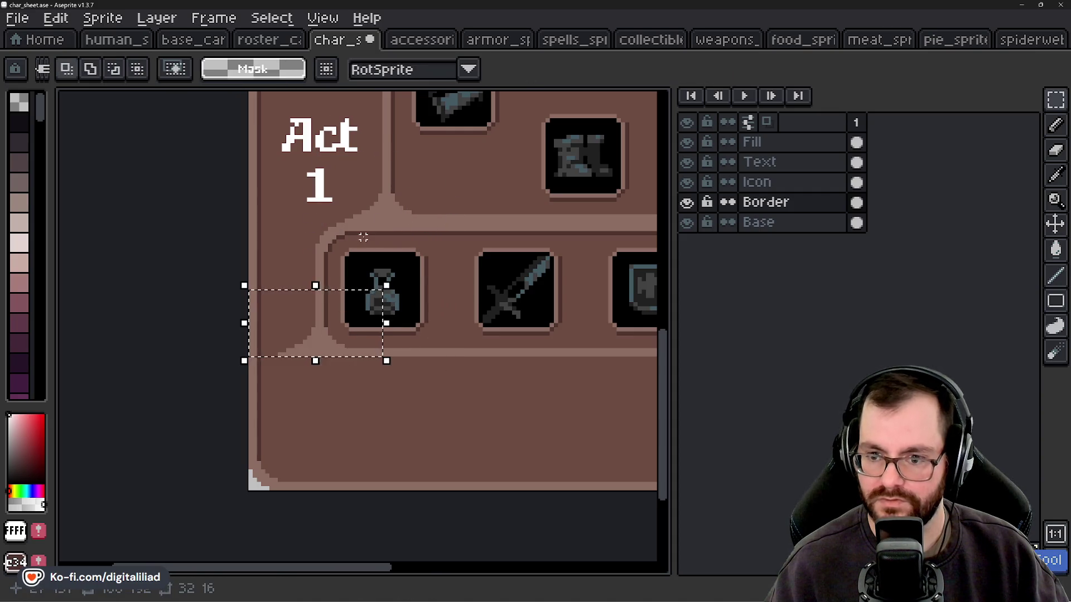
left_click(467, 300)
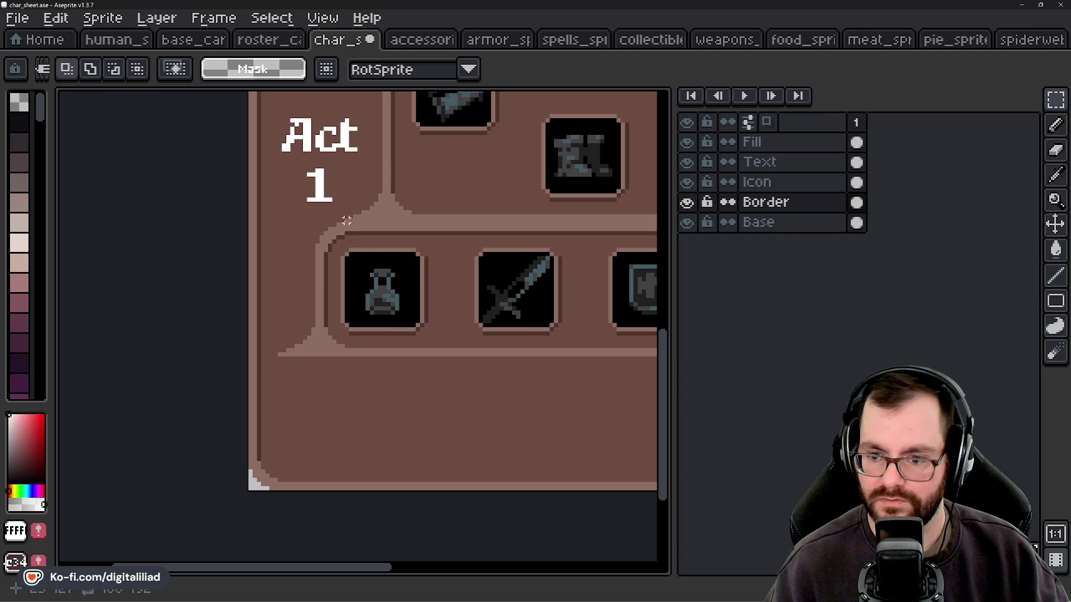
Flip the border cell left of the potion slot horizontally and drop it into place.
mouse_move(293, 284)
left_mouse_down()
mouse_move(316, 306)
mouse_move(313, 296)
mouse_move(393, 310)
left_mouse_up()
scroll(401, 326, "up", 2)
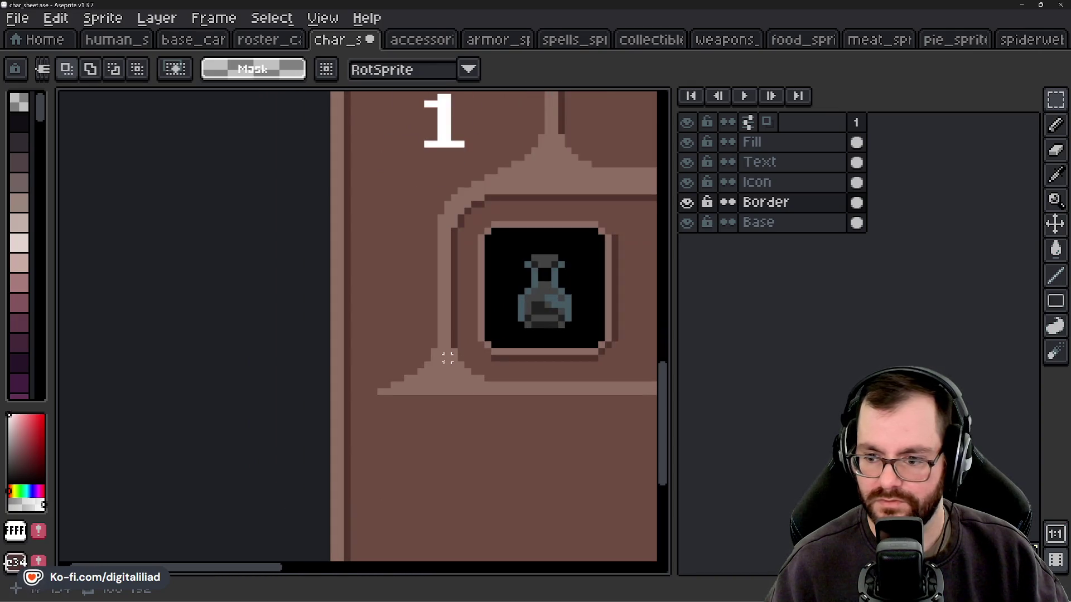
left_click(414, 359)
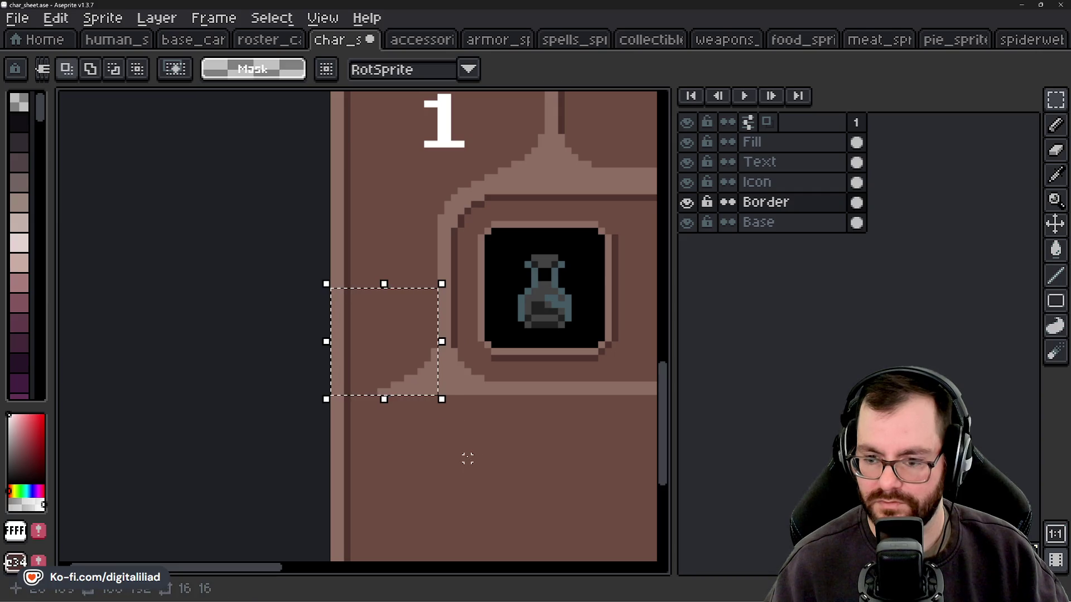
key("shift+h")
key("shift+h")
key("shift+h")
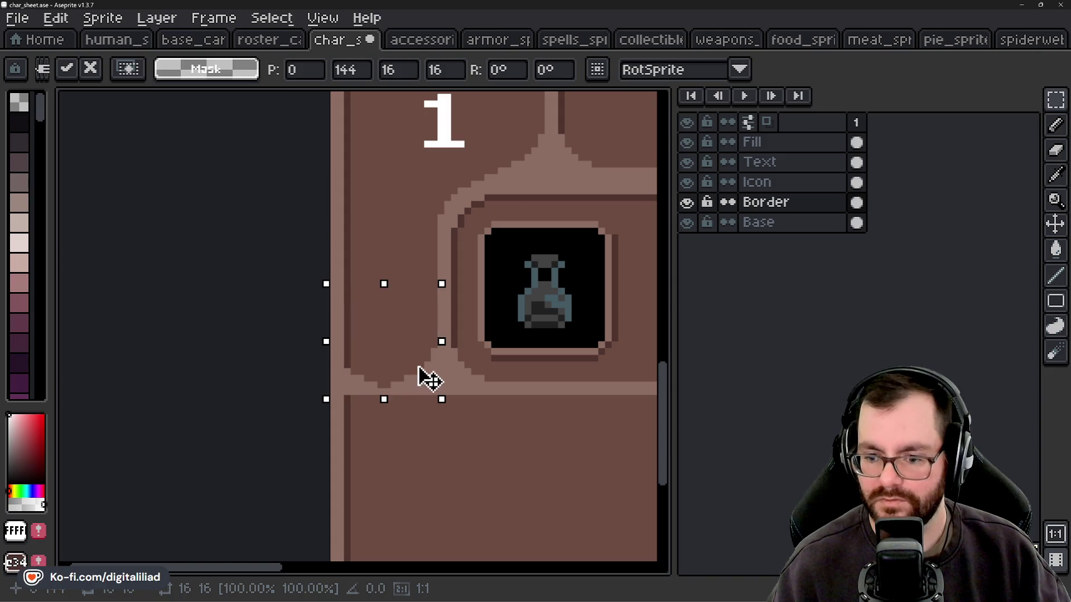
mouse_move(423, 375)
left_mouse_down()
mouse_move(480, 384)
mouse_move(457, 459)
mouse_move(392, 450)
mouse_move(423, 342)
mouse_move(397, 344)
mouse_move(411, 344)
left_mouse_up()
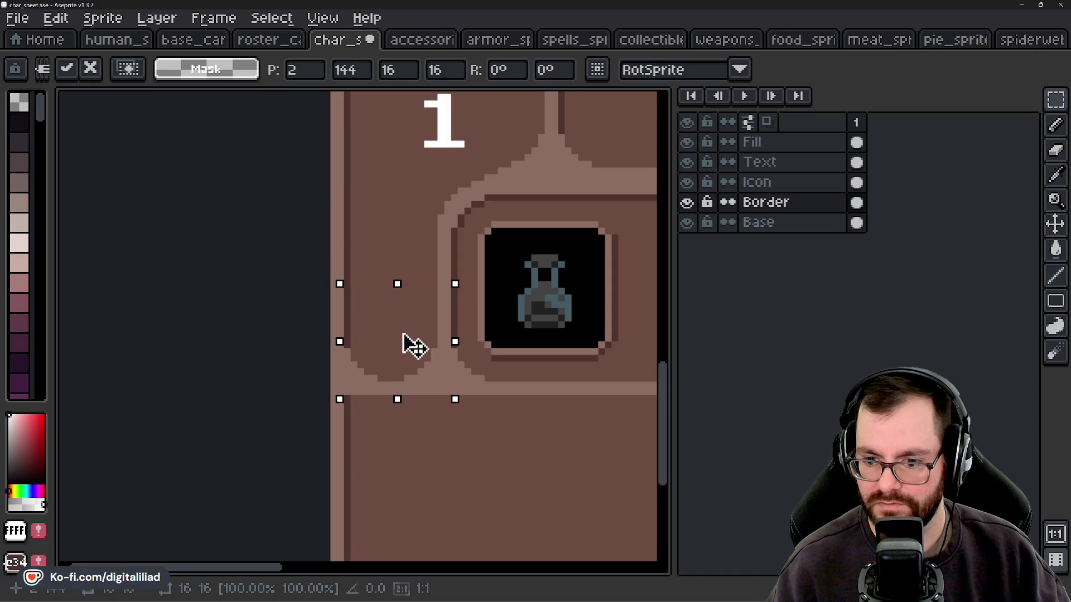
left_click(414, 445)
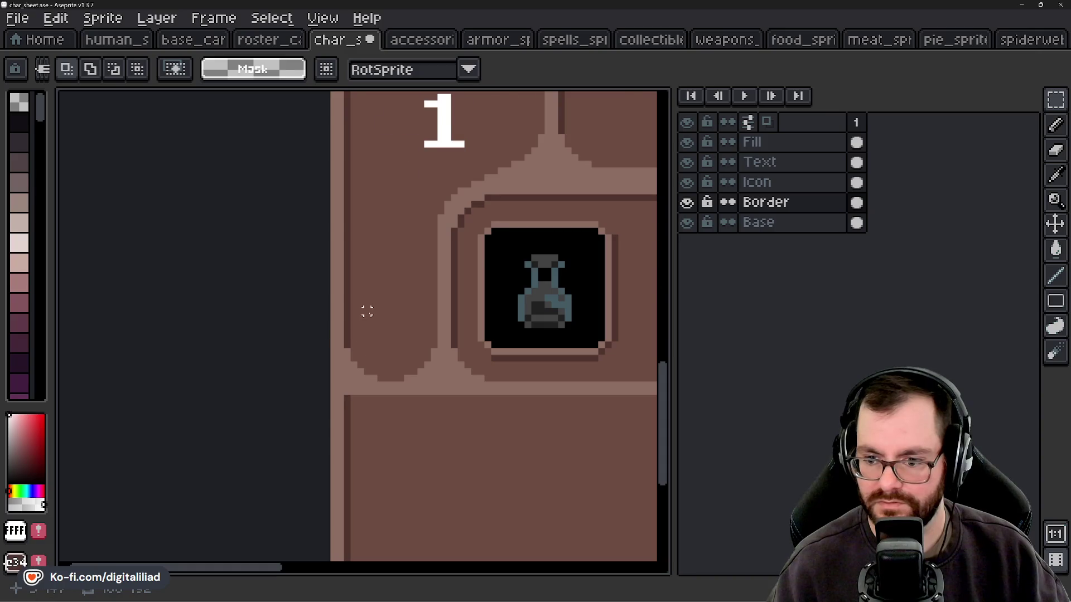
scroll(367, 312, "down", 4)
left_click_drag(366, 414, 345, 404)
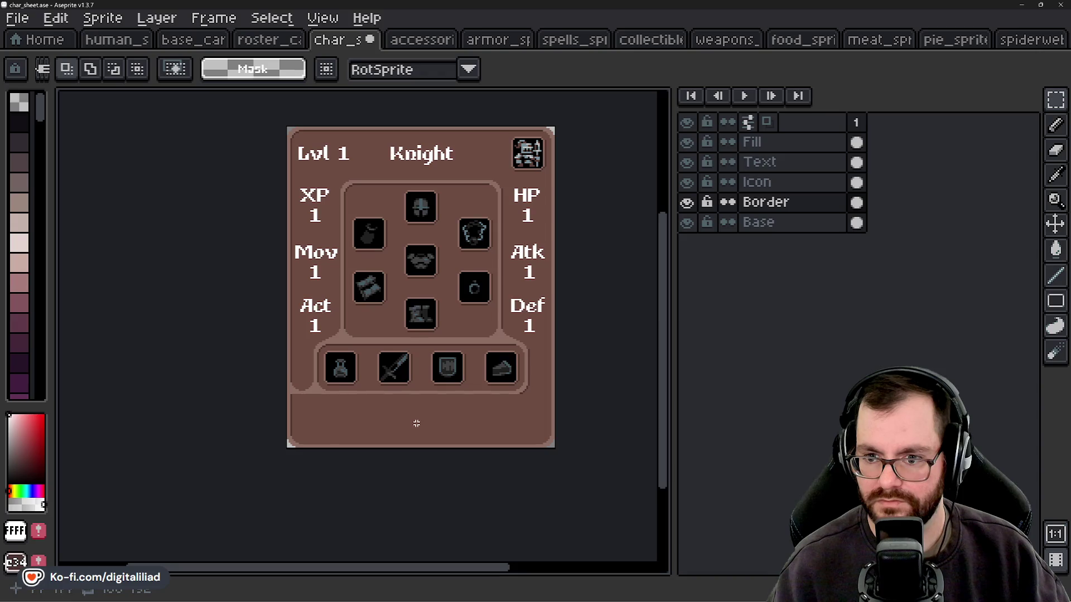
Select the corner cell left of the potion slot, try moving it, then undo.
scroll(394, 415, "up", 4)
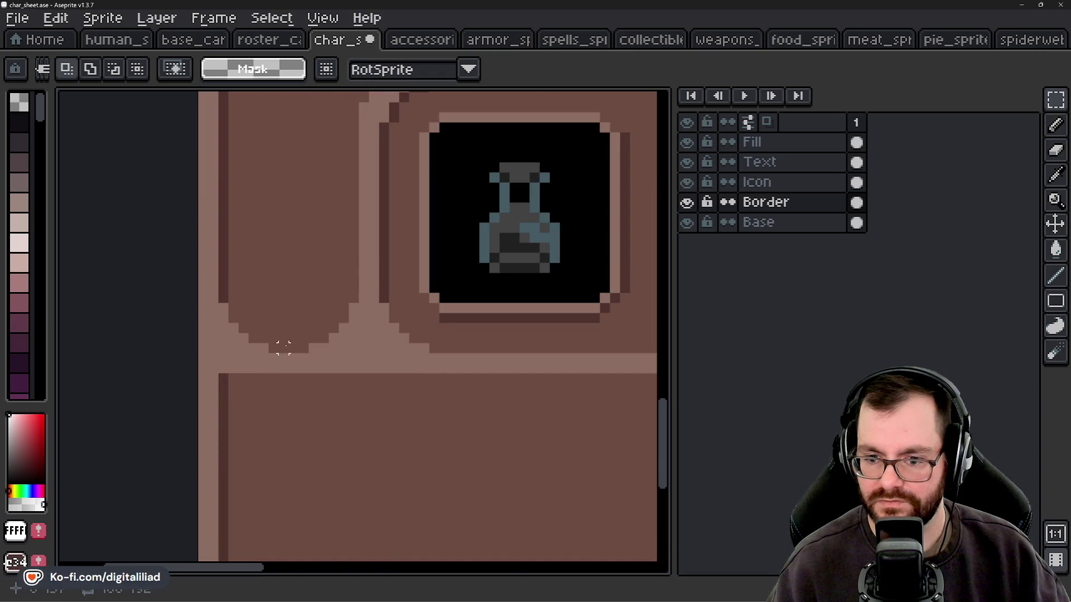
scroll(293, 348, "down", 3)
left_click_drag(365, 400, 317, 392)
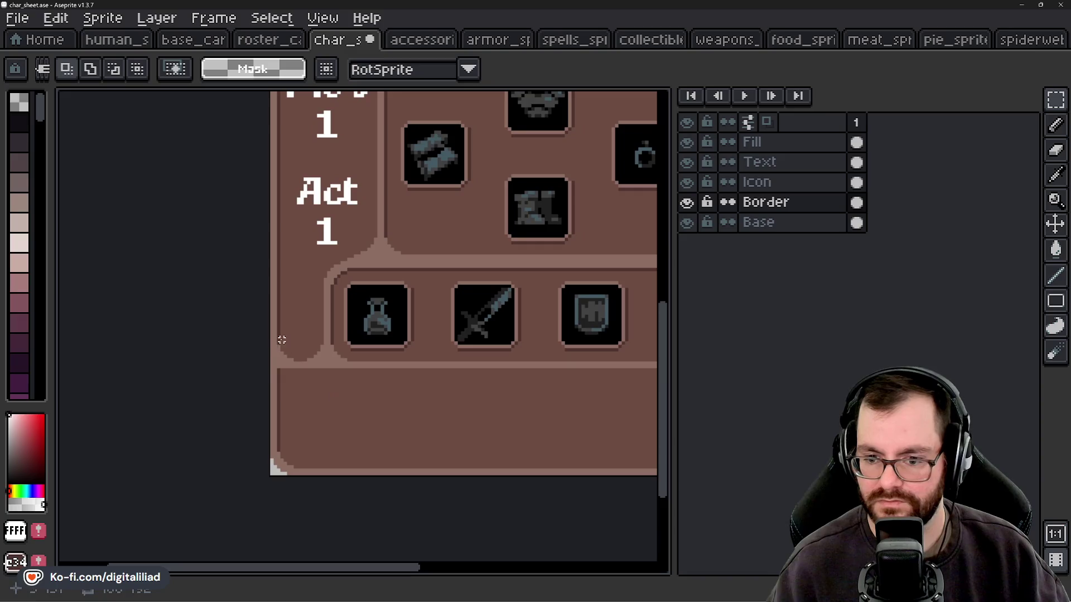
left_click_drag(271, 315, 324, 369)
scroll(294, 420, "right", 5)
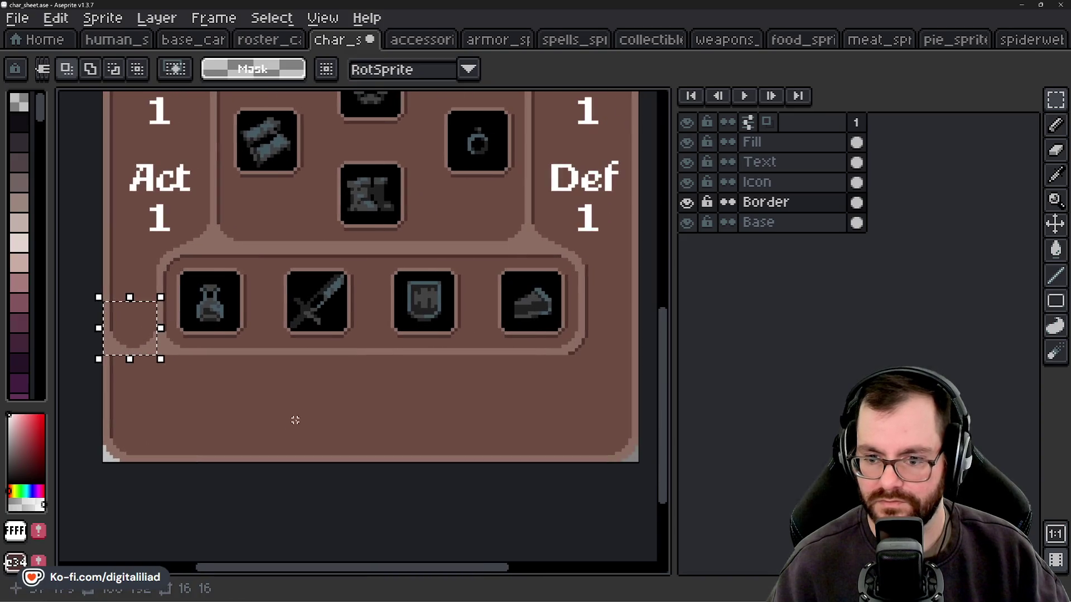
left_click_drag(330, 406, 399, 404)
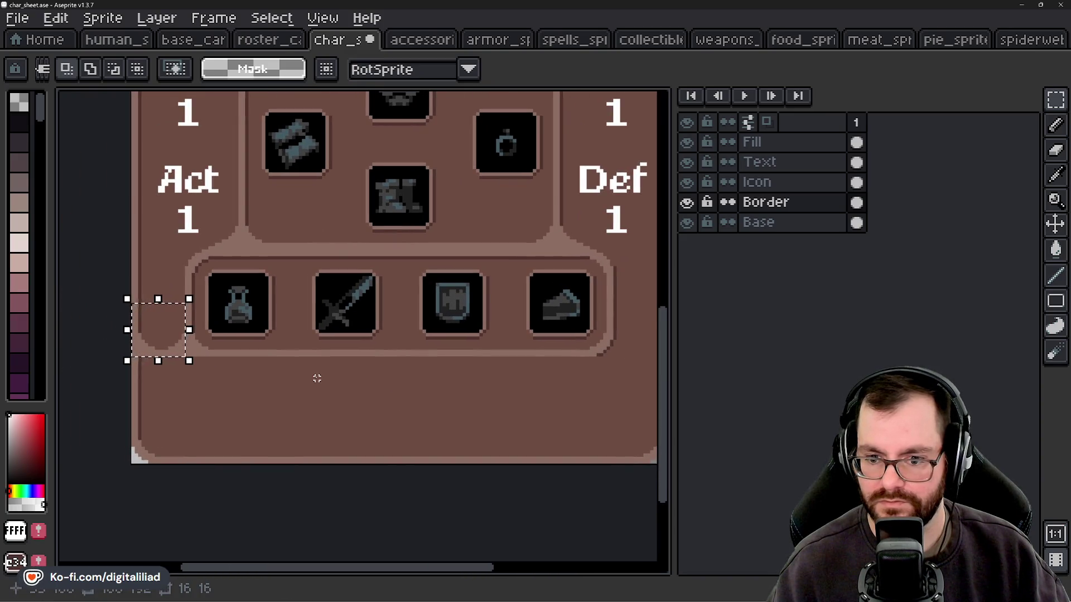
scroll(335, 390, "right", 4)
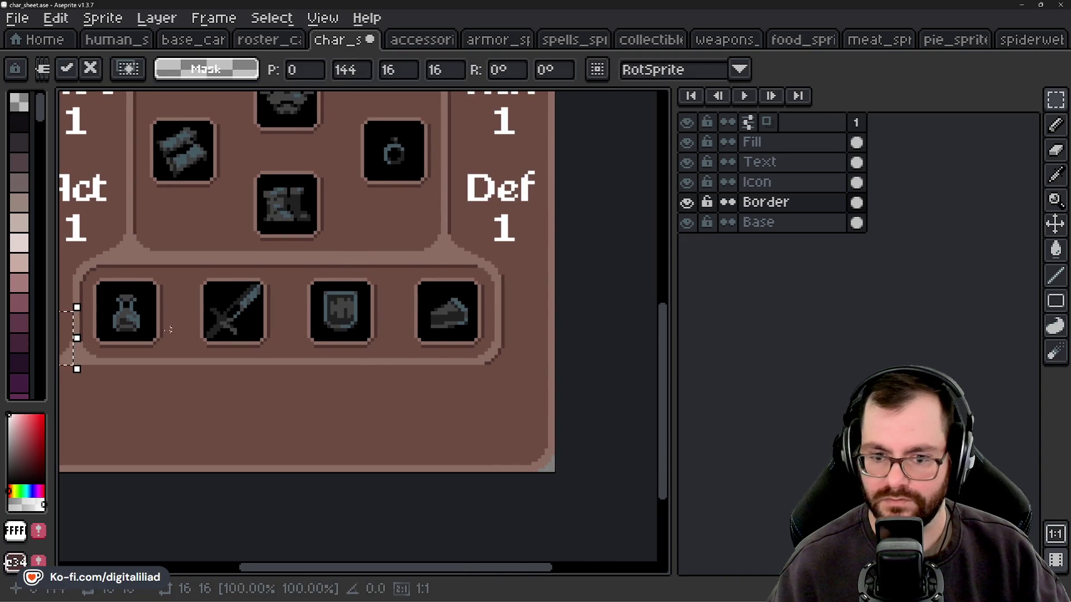
mouse_move(72, 334)
left_mouse_down()
mouse_move(240, 350)
mouse_move(564, 332)
left_mouse_up()
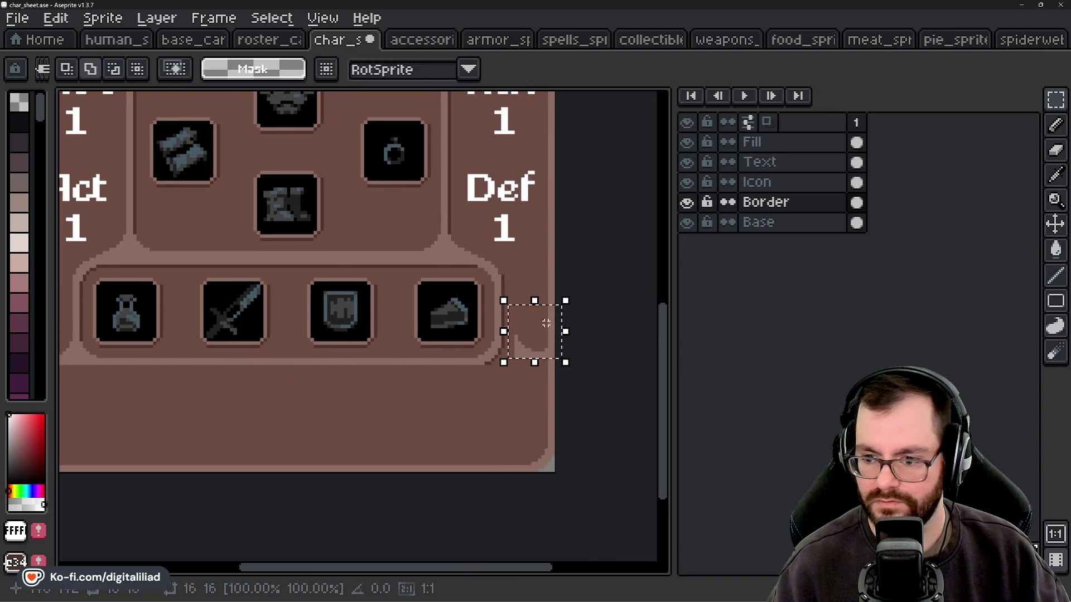
key("ctrl+z")
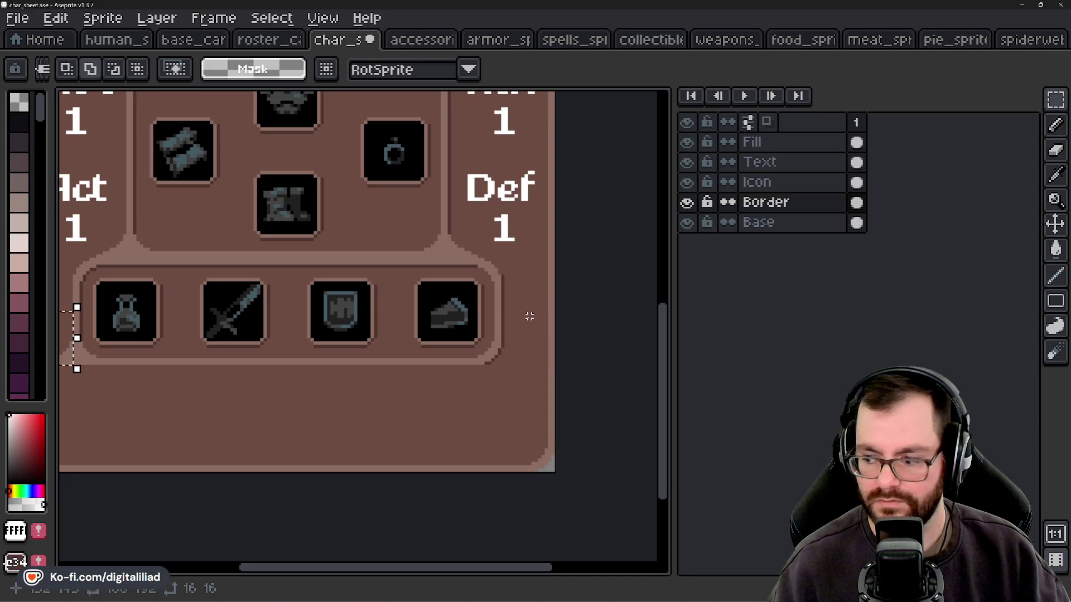
Paste a copy of the corner piece at the item row's right end (144,144) and commit.
key("ctrl+v")
left_click_drag(358, 346, 518, 351)
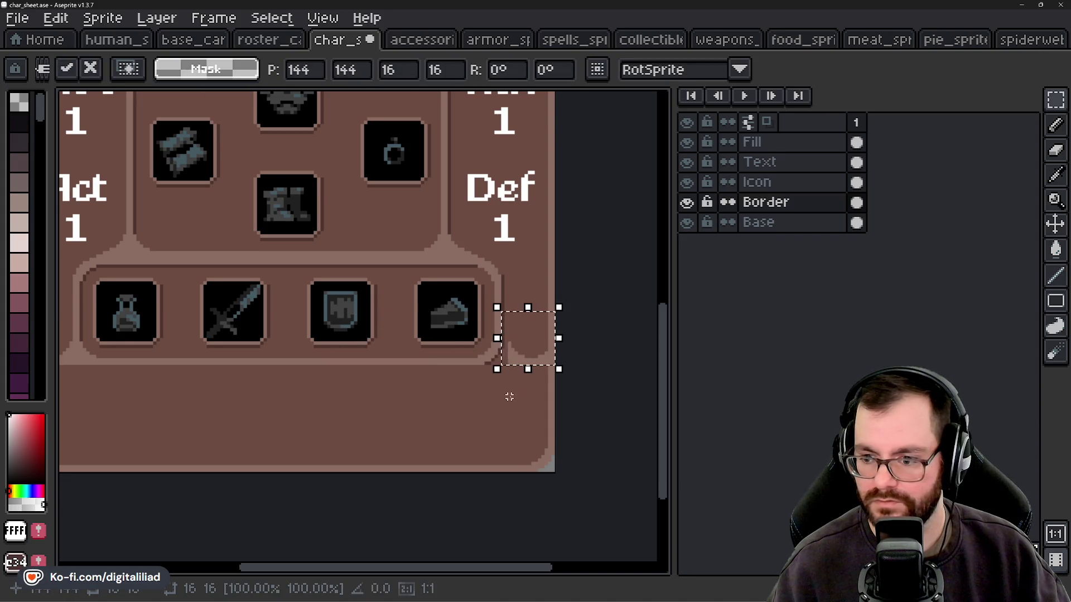
scroll(509, 397, "up", 2)
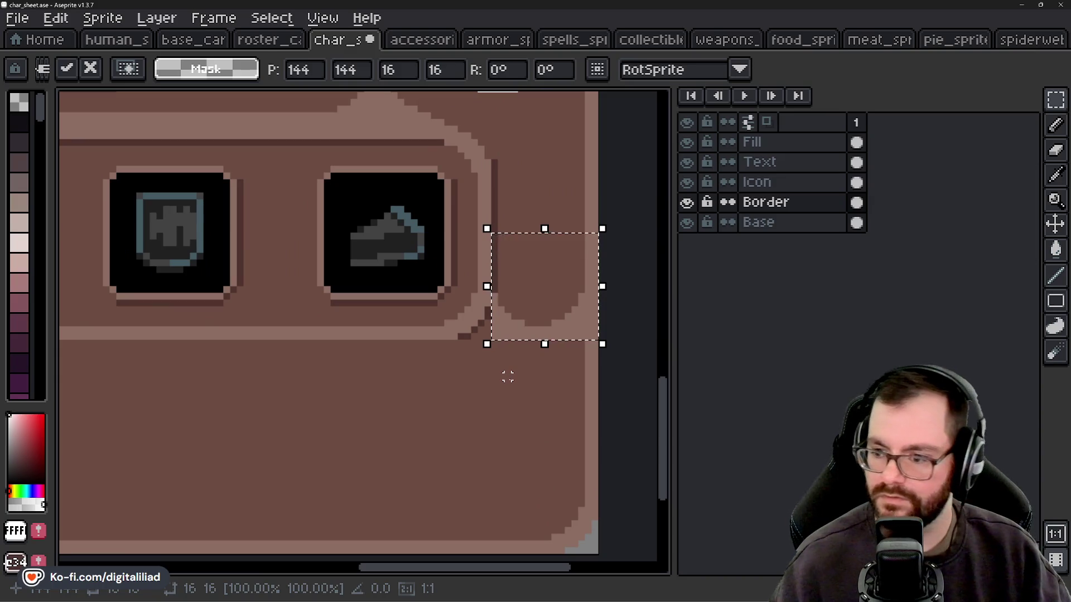
left_click(505, 403)
Pick the light border colour and pencil the dark seam pixels light.
scroll(472, 300, "up", 3)
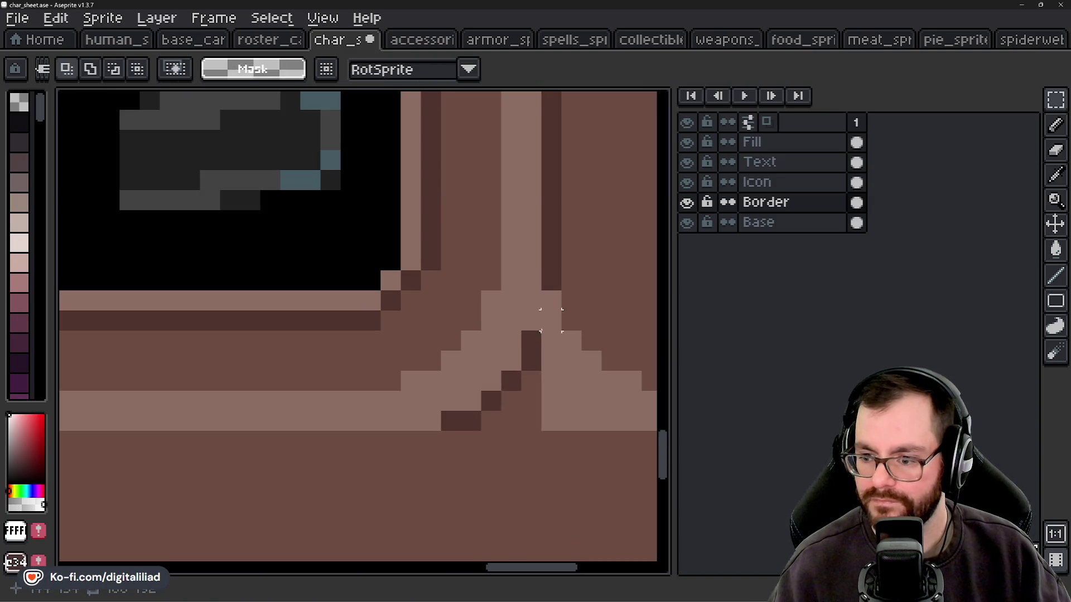
left_click(540, 302, "alt")
scroll(544, 380, "up", 1)
left_click(552, 461)
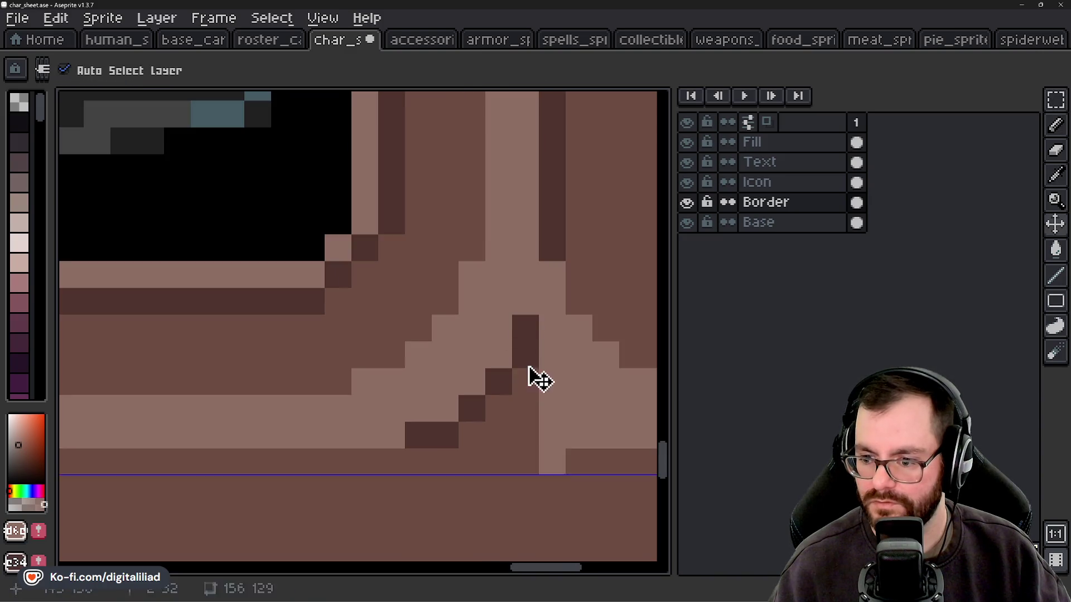
key("b")
mouse_move(528, 351)
left_mouse_down()
mouse_move(525, 334)
mouse_move(533, 413)
mouse_move(458, 432)
mouse_move(502, 411)
mouse_move(469, 407)
left_mouse_up()
scroll(471, 390, "down", 4)
mouse_move(473, 364)
left_mouse_down()
mouse_move(506, 383)
mouse_move(485, 411)
mouse_move(484, 398)
left_mouse_up()
scroll(507, 385, "down", 3)
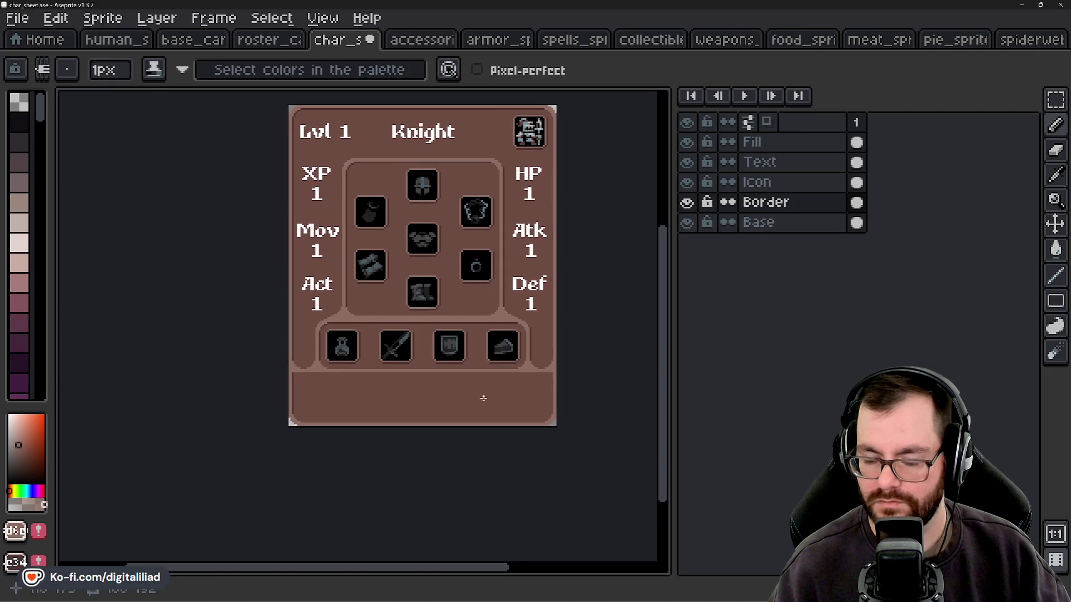
Marquee-select the 16×32 border corner left of the potion slot.
scroll(418, 399, "up", 1)
left_click_drag(1055, 99, 1030, 100)
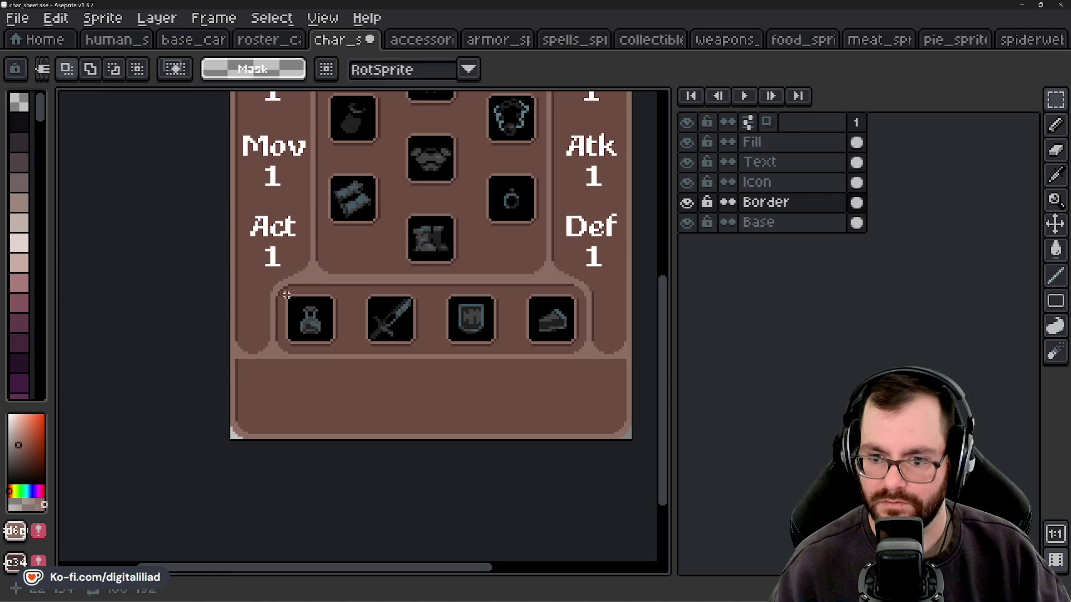
mouse_move(286, 294)
left_mouse_down()
mouse_move(308, 349)
mouse_move(585, 349)
mouse_move(319, 343)
mouse_move(310, 357)
left_mouse_up()
left_click_drag(354, 415, 482, 403)
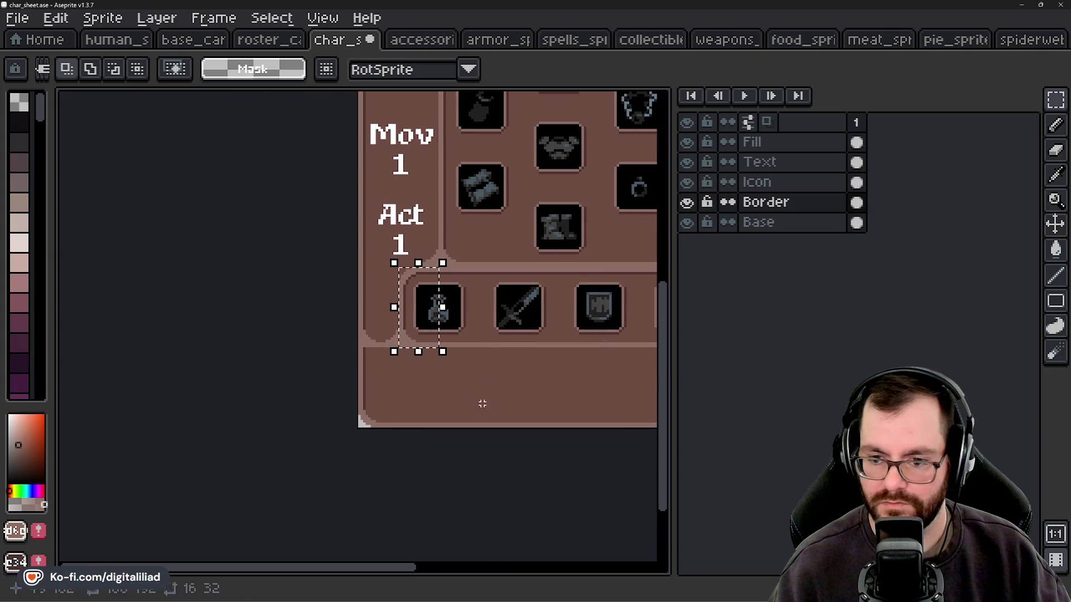
scroll(440, 385, "down", 1)
left_click_drag(435, 318, 431, 368)
left_click(422, 355)
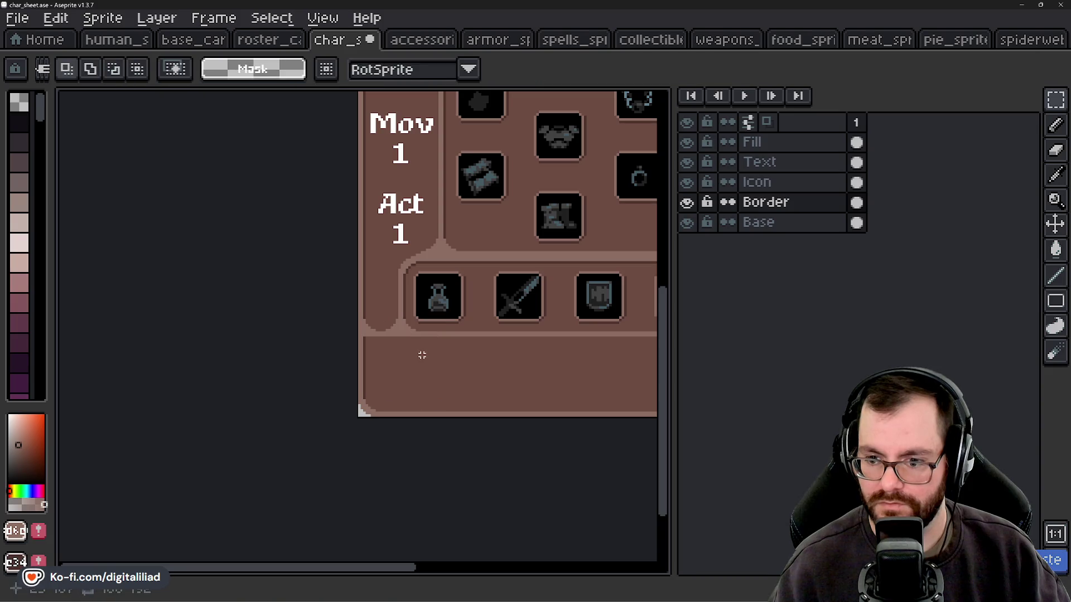
Move the corner piece to the sheet's bottom-left at 0,160 and commit it.
left_click(422, 343)
left_click(433, 318)
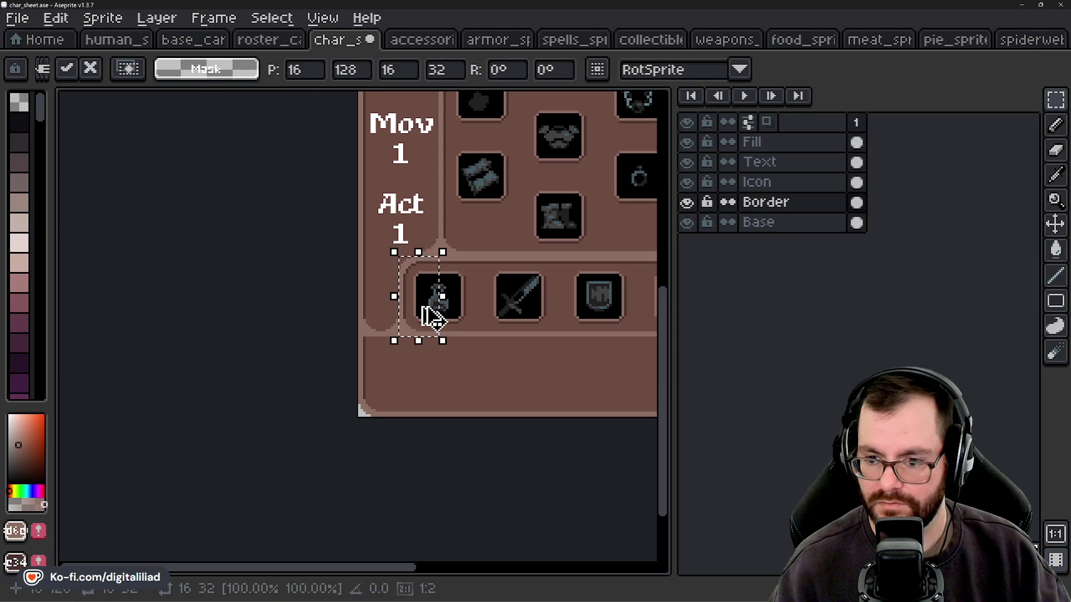
mouse_move(421, 309)
left_mouse_down()
mouse_move(422, 377)
mouse_move(386, 377)
left_mouse_up()
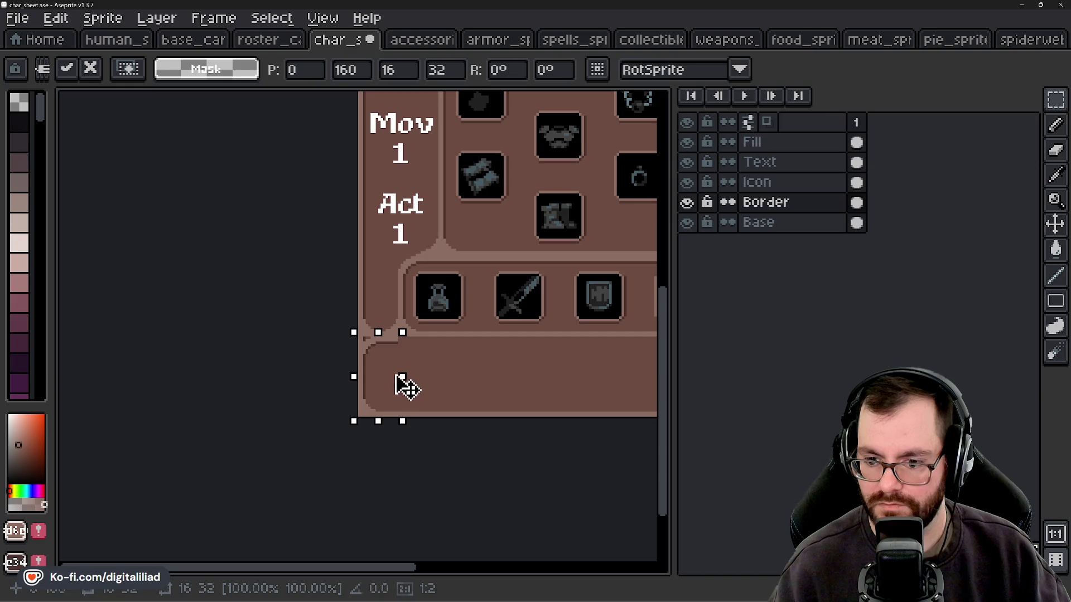
left_click_drag(407, 385, 430, 375)
left_click(356, 425)
scroll(355, 425, "up", 1)
scroll(356, 426, "up", 1)
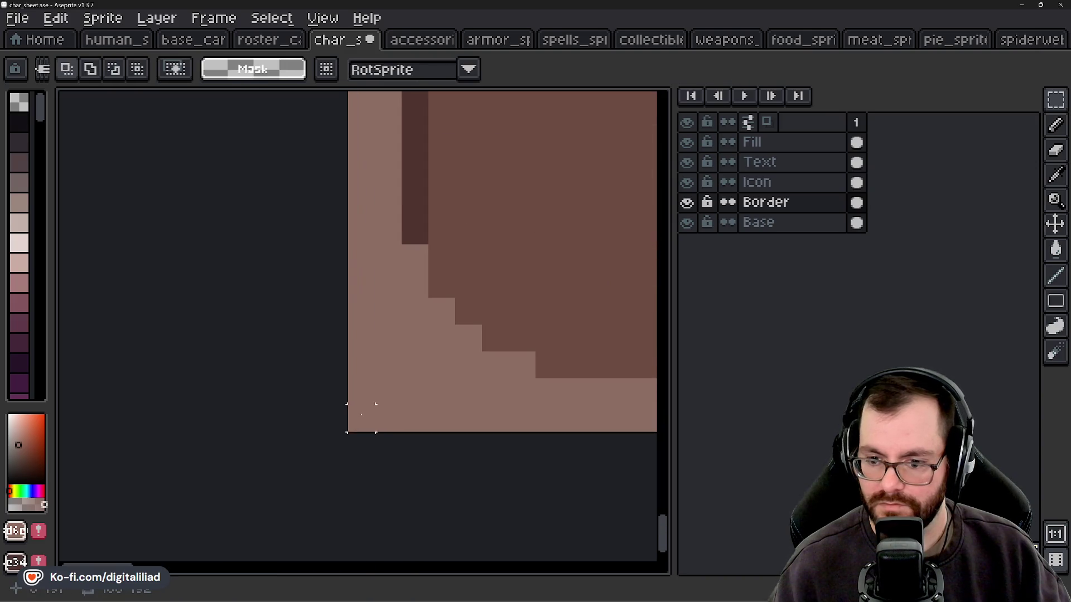
Paint three light pixels at the bottom-left corner, then undo the stray ones.
key("b")
left_click(361, 419)
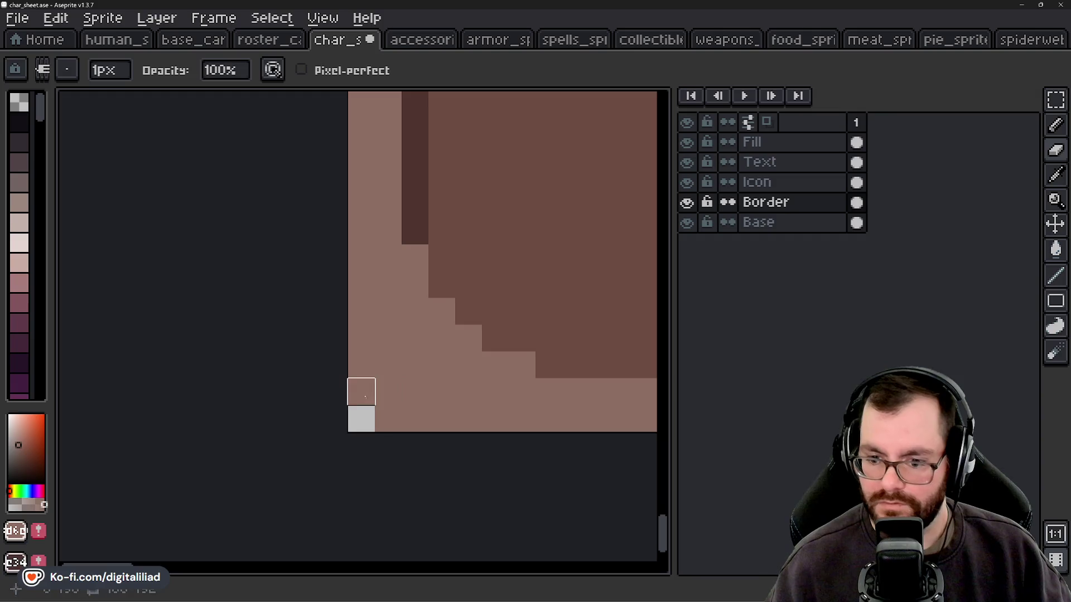
left_click(361, 392)
left_click(388, 419)
scroll(366, 408, "down", 4)
scroll(367, 408, "down", 1)
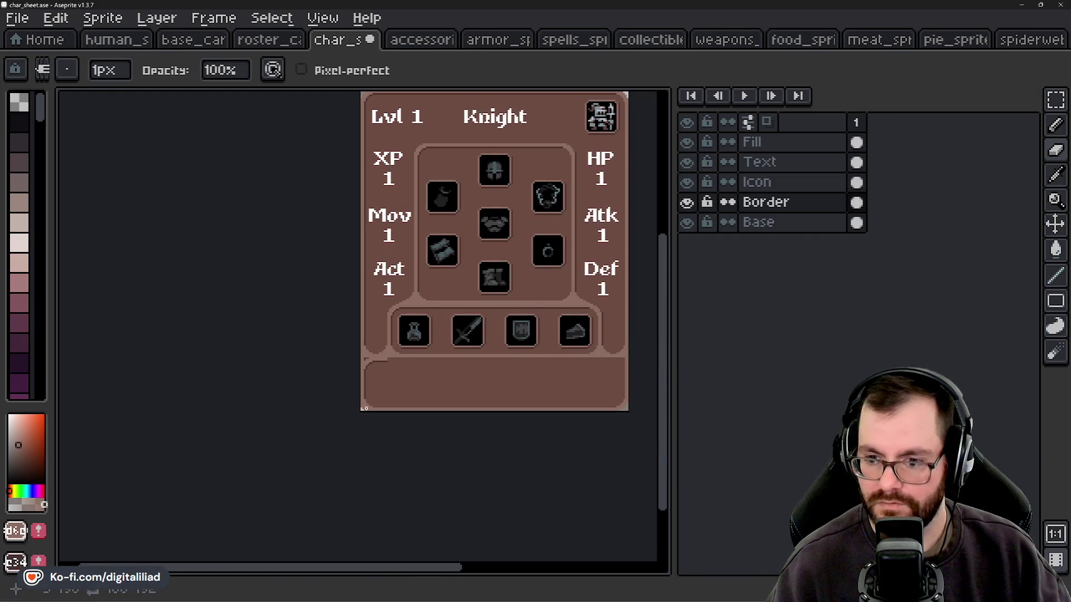
scroll(366, 408, "up", 2)
scroll(363, 407, "up", 1)
key("v")
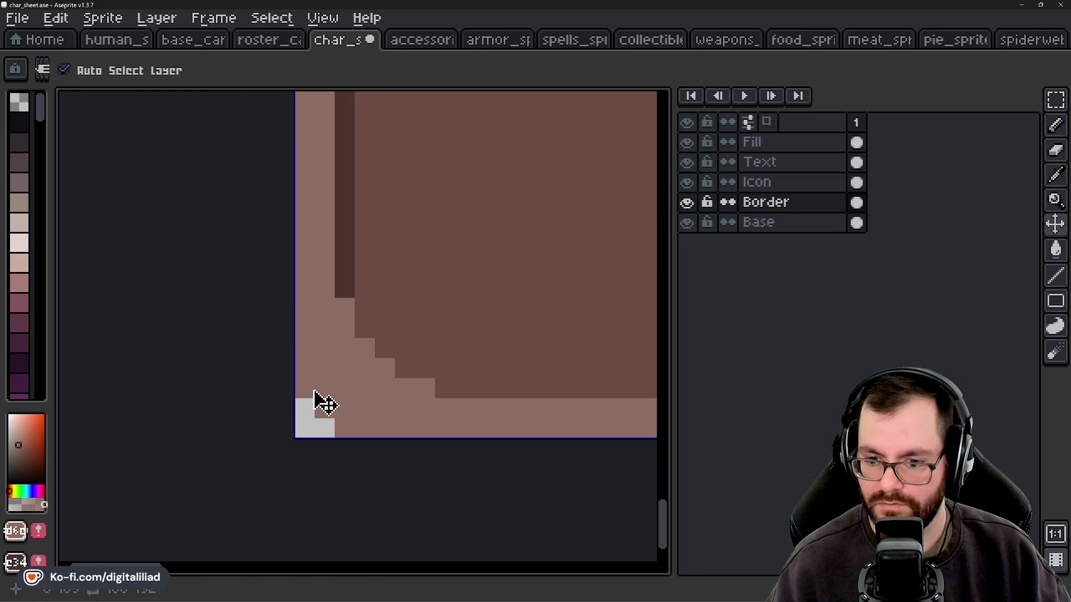
key("ctrl+z")
key("ctrl+z")
key("ctrl+z")
key("ctrl+z")
key("b")
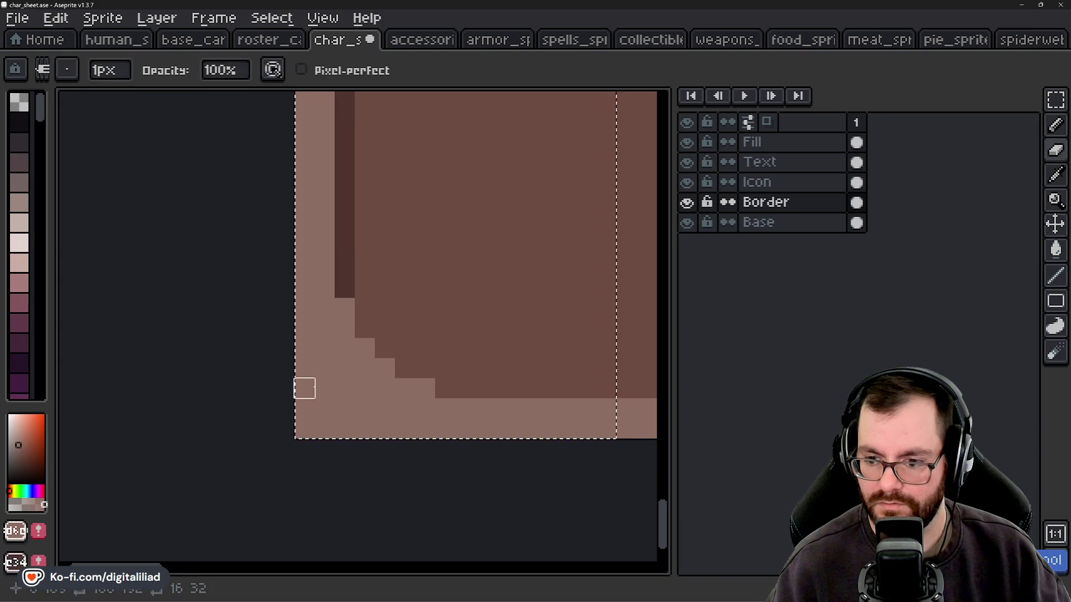
scroll(304, 428, "down", 3)
left_click(1055, 99)
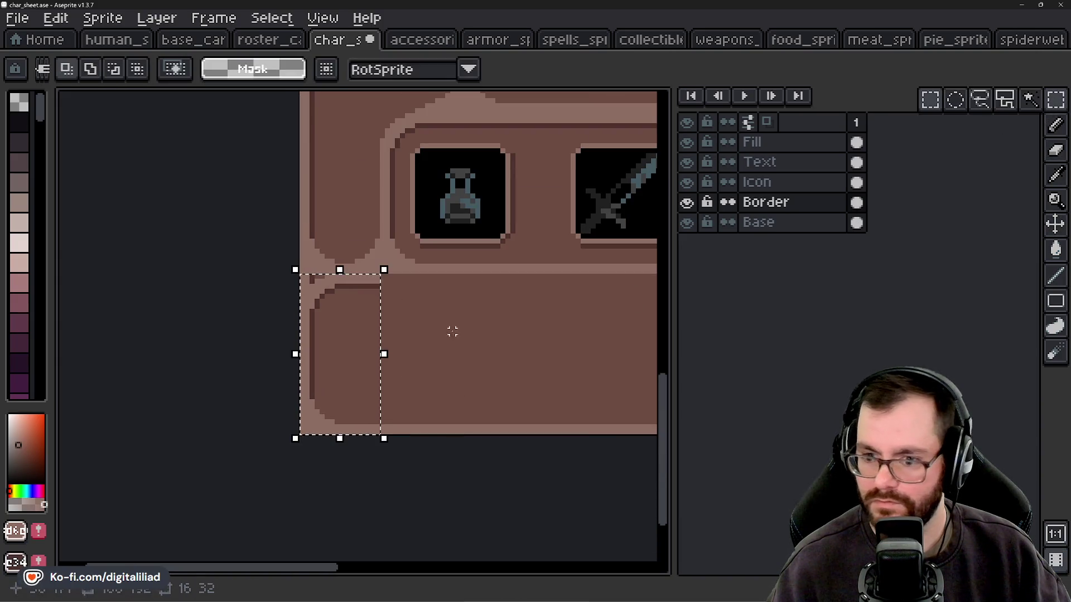
scroll(351, 314, "up", 3)
scroll(352, 314, "up", 1)
key("b")
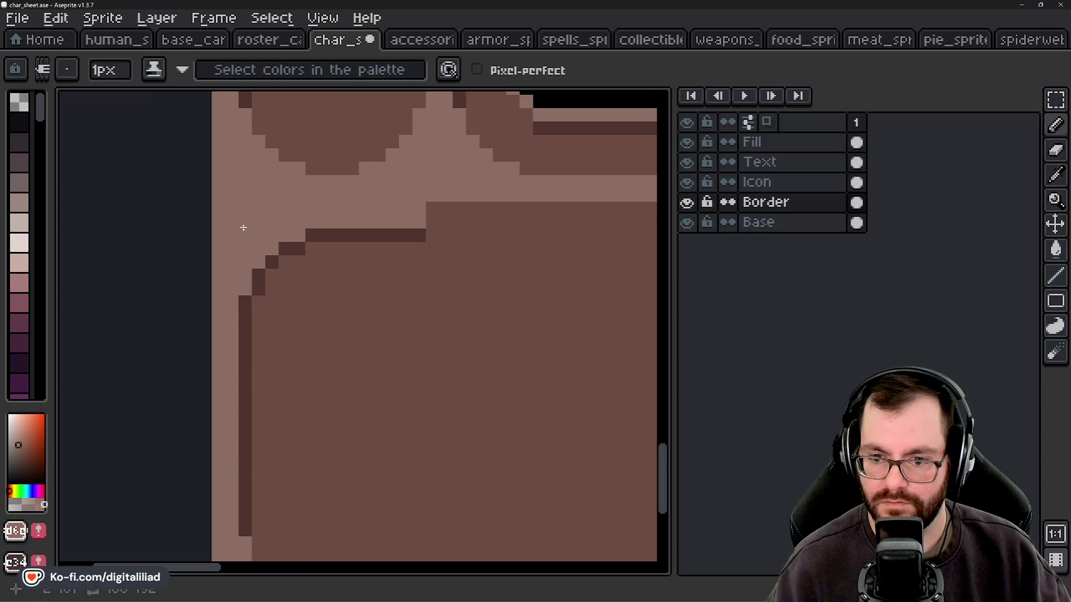
Erase a stepped staircase of pixels along the left edge to round the corner.
scroll(292, 299, "down", 3)
scroll(311, 359, "down", 1)
scroll(353, 370, "up", 4)
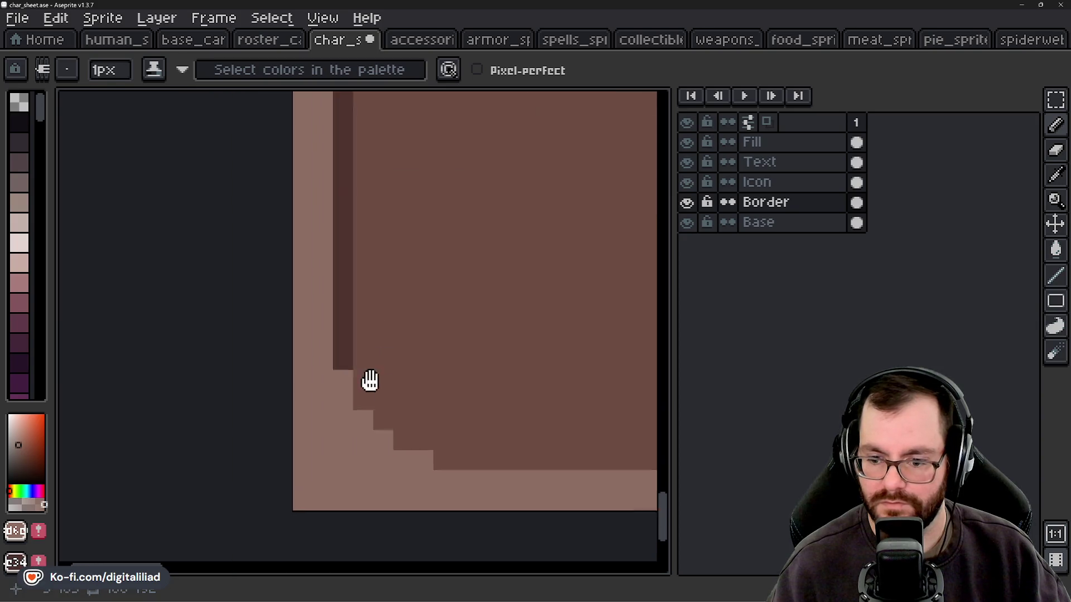
scroll(370, 377, "up", 1)
key("e")
left_click_drag(337, 431, 338, 411)
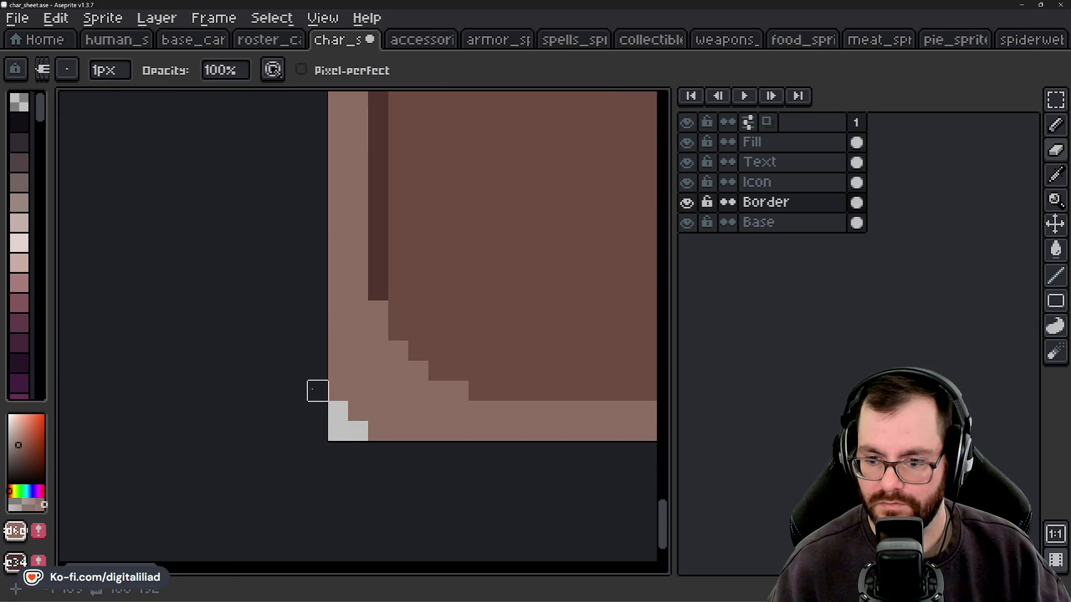
left_click(338, 391)
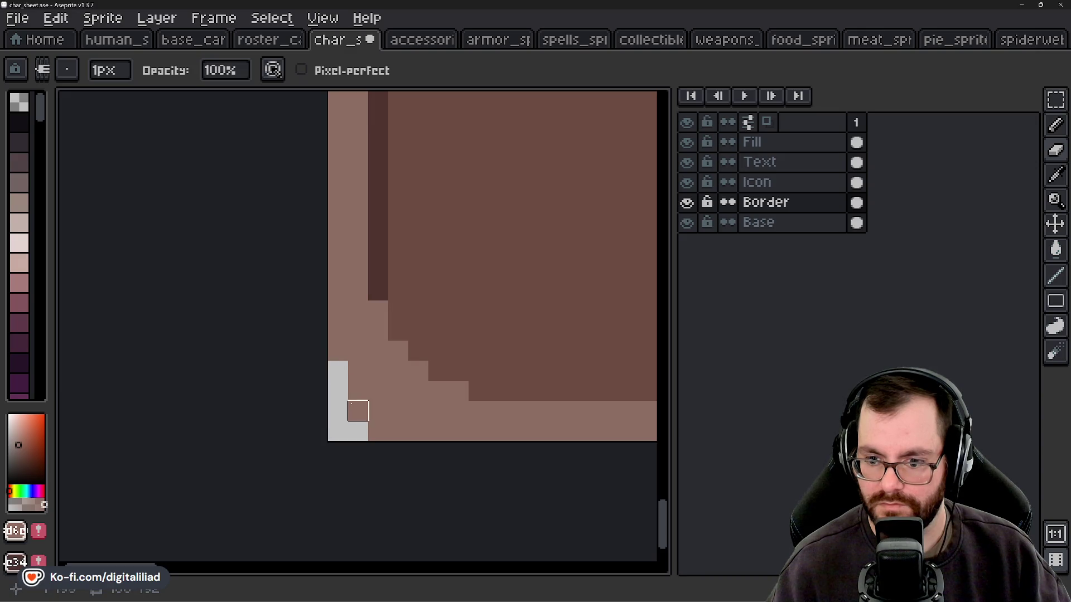
key("ctrl+z")
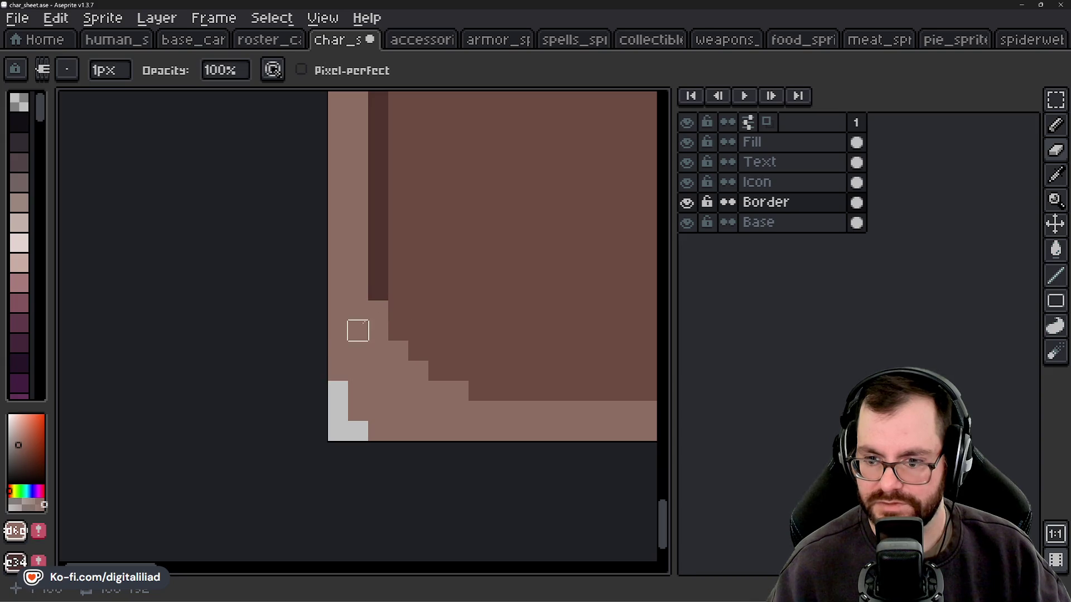
left_click(338, 350)
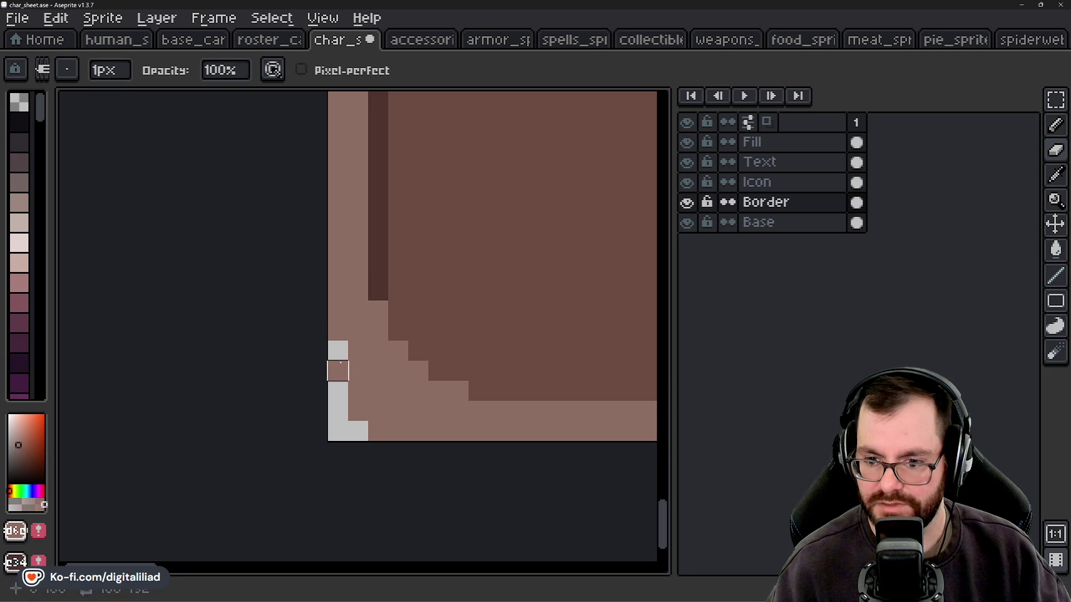
mouse_move(358, 391)
left_mouse_down()
mouse_move(378, 411)
mouse_move(378, 431)
left_mouse_up()
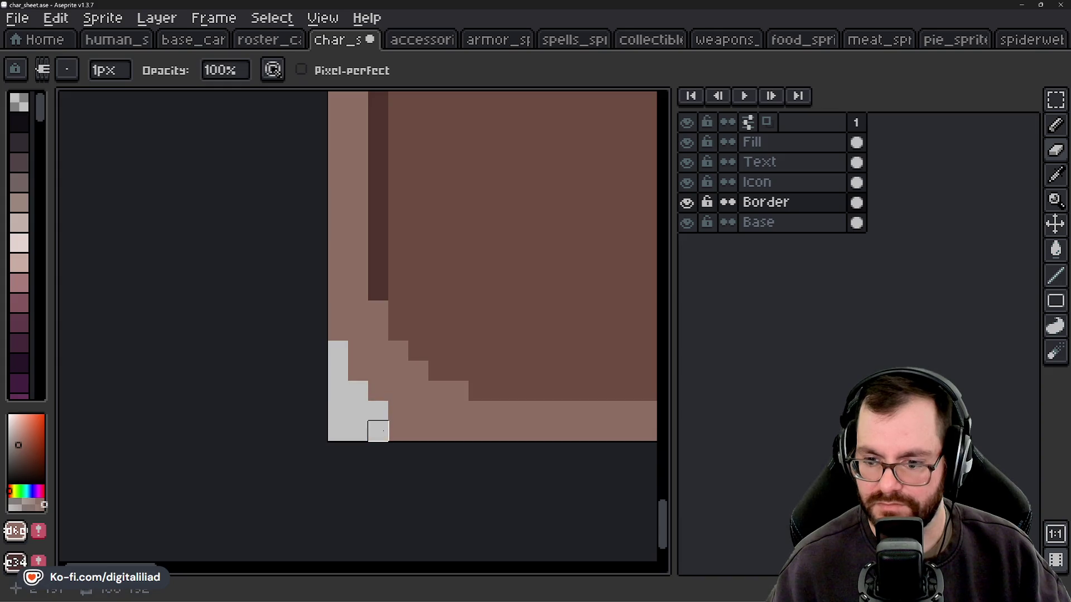
scroll(338, 290, "down", 4)
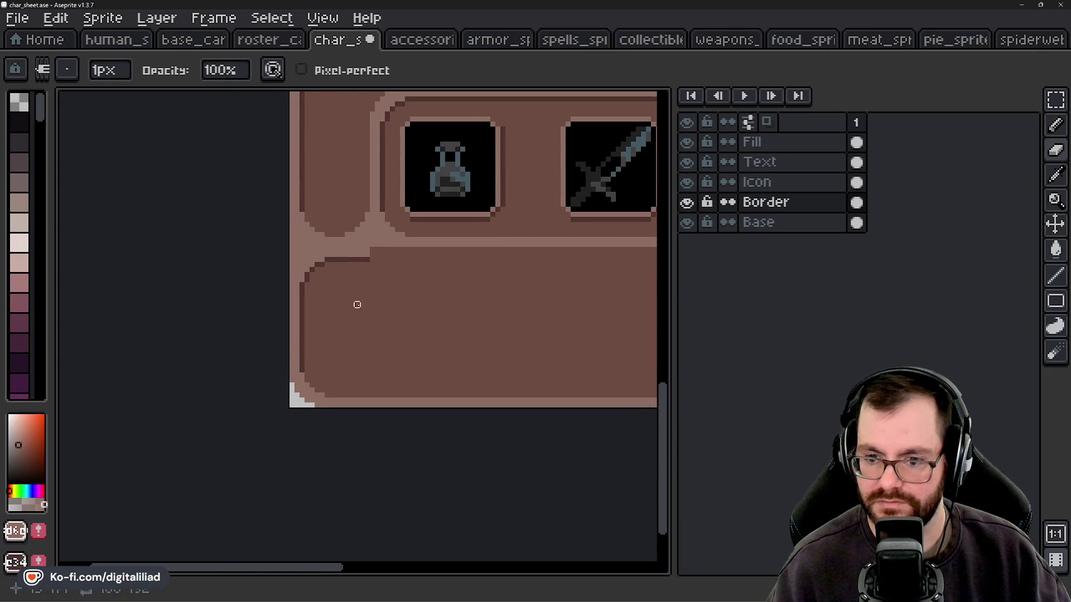
left_click(1056, 100)
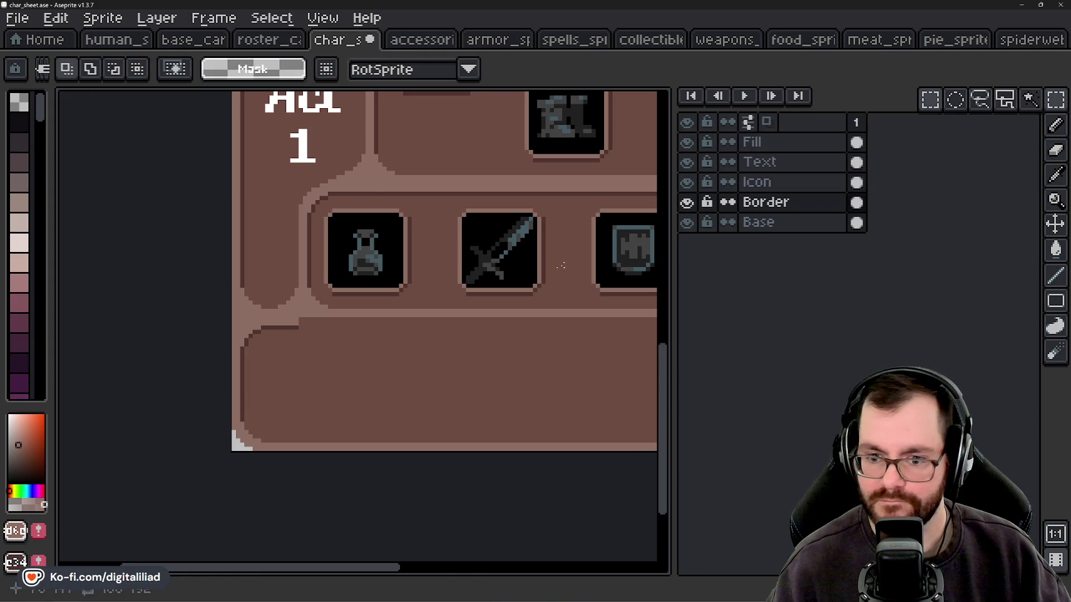
scroll(405, 332, "down", 3)
scroll(405, 332, "up", 5)
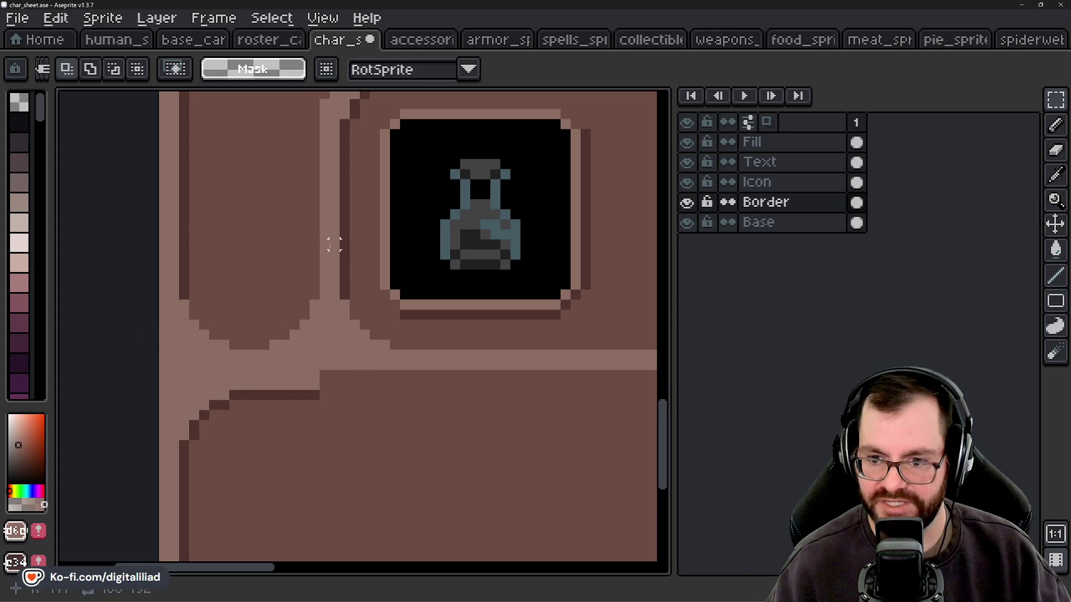
scroll(323, 364, "down", 2)
scroll(383, 305, "down", 3)
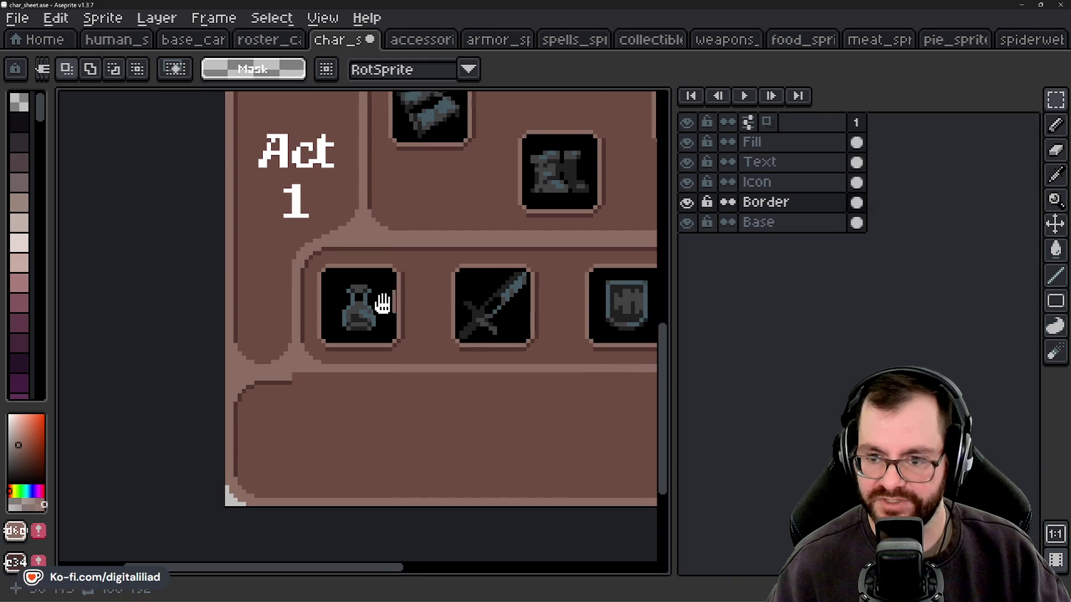
scroll(420, 409, "up", 1)
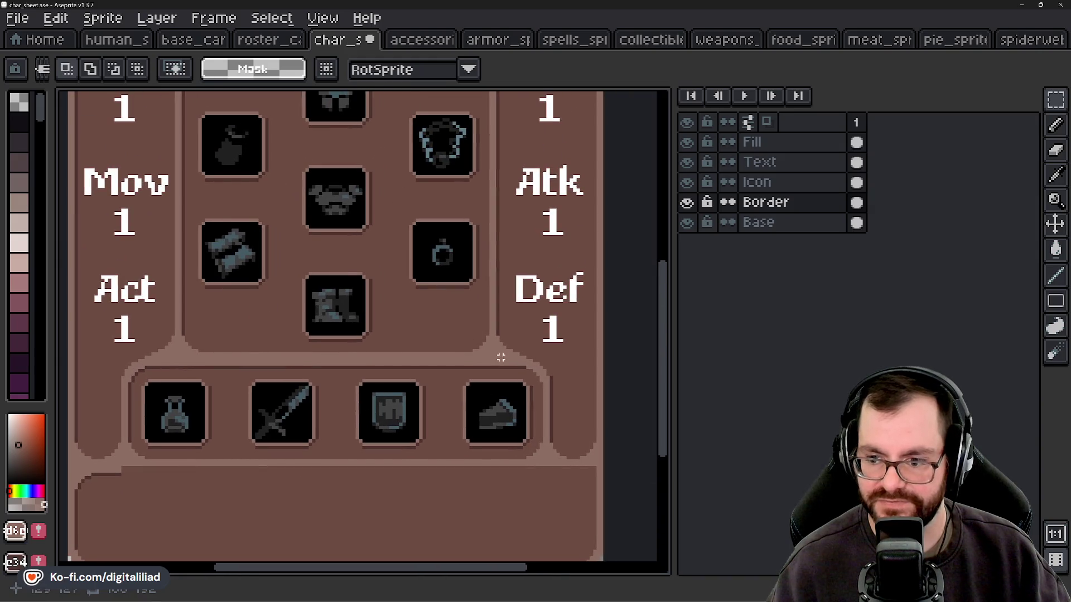
scroll(448, 378, "down", 1)
scroll(420, 333, "down", 2)
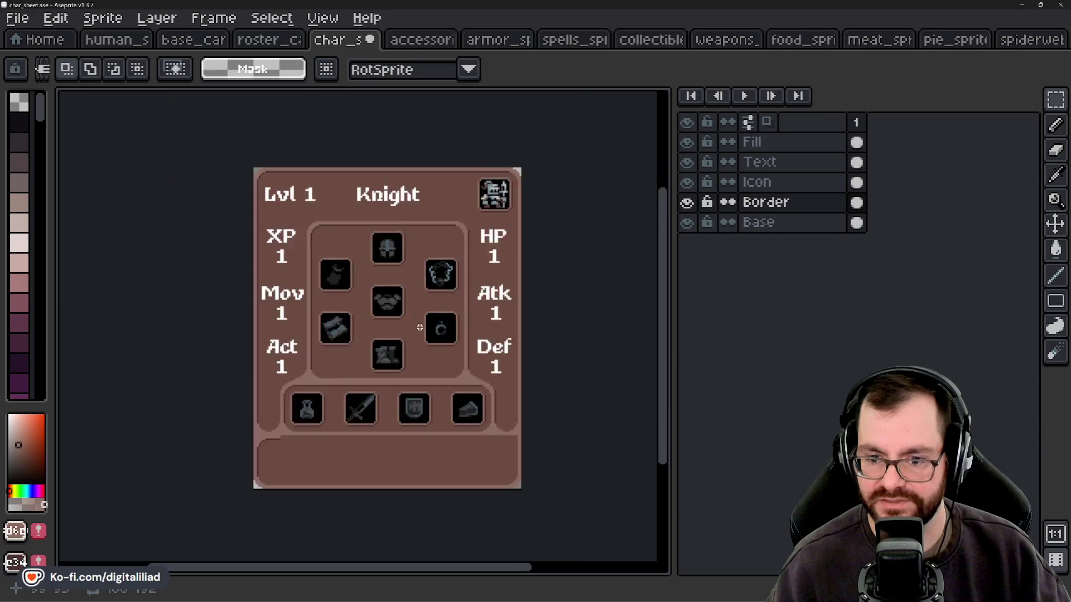
scroll(430, 297, "up", 1)
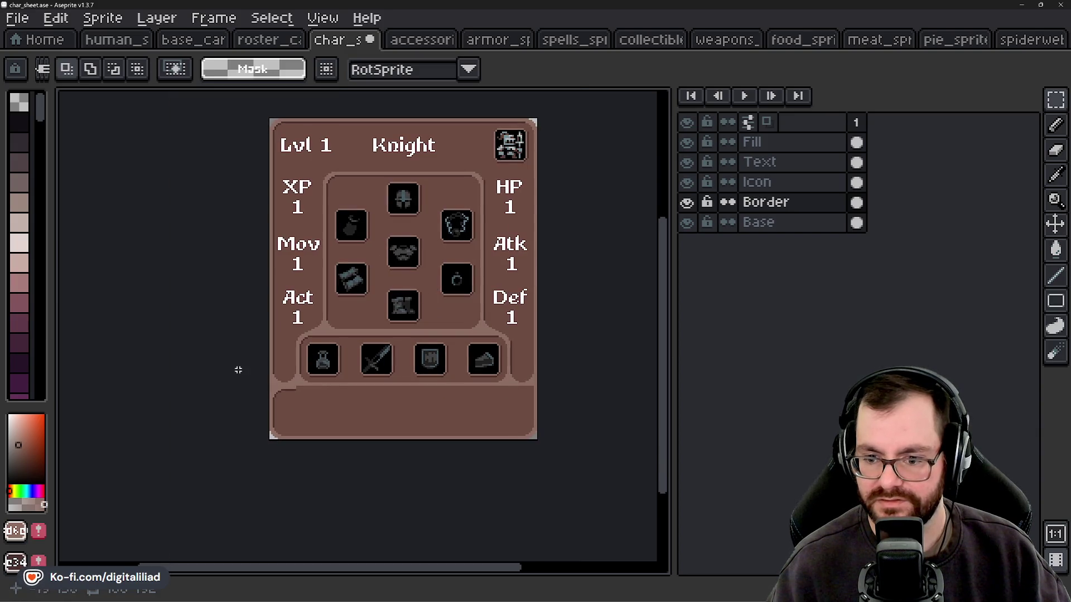
scroll(240, 371, "up", 4)
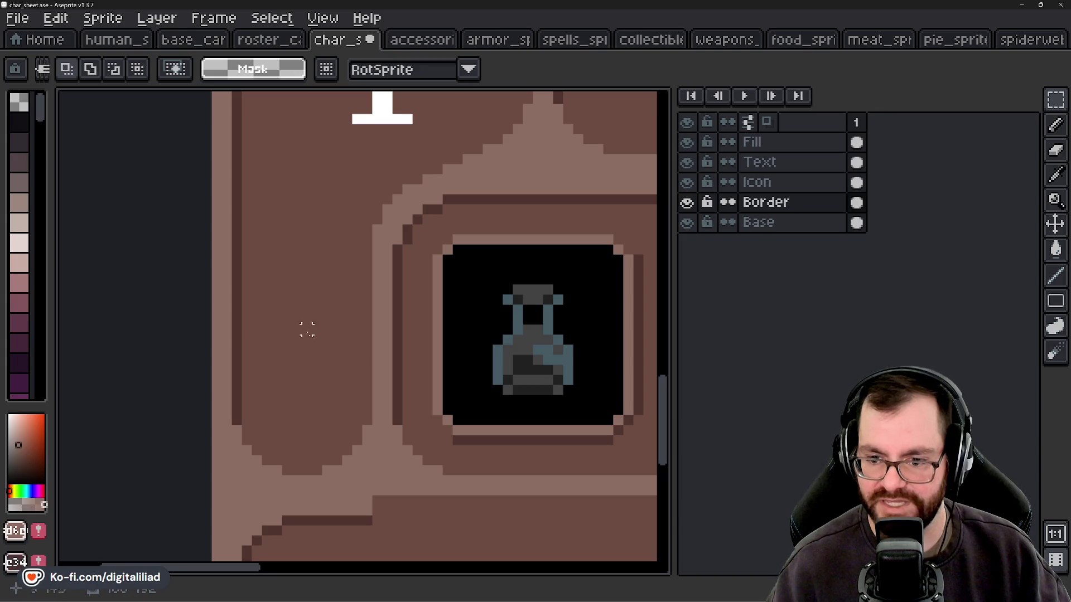
scroll(278, 353, "down", 2)
scroll(390, 356, "right", 5)
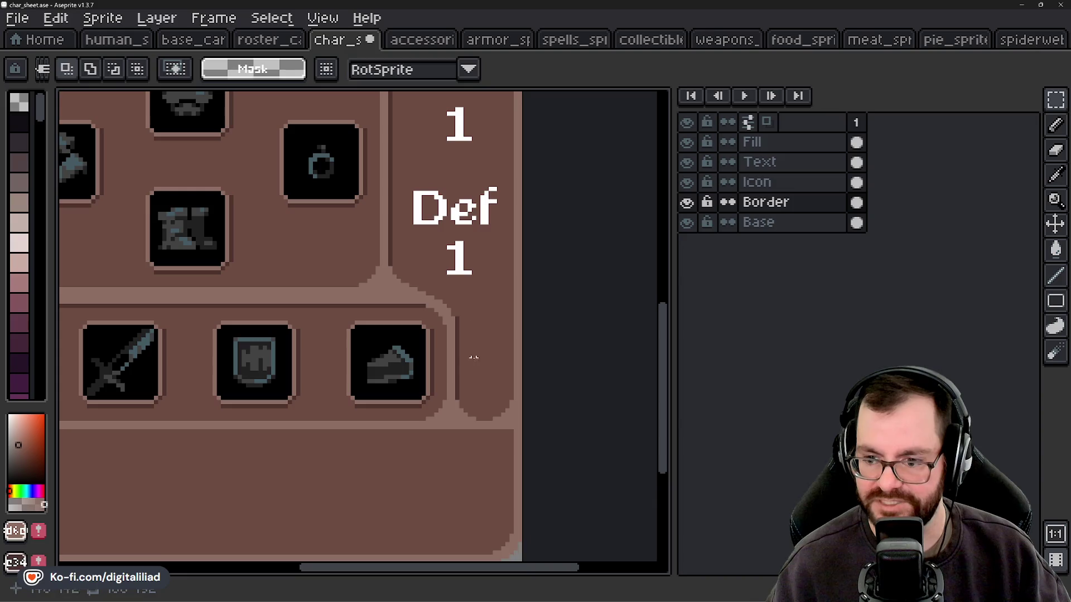
scroll(486, 332, "left", 4)
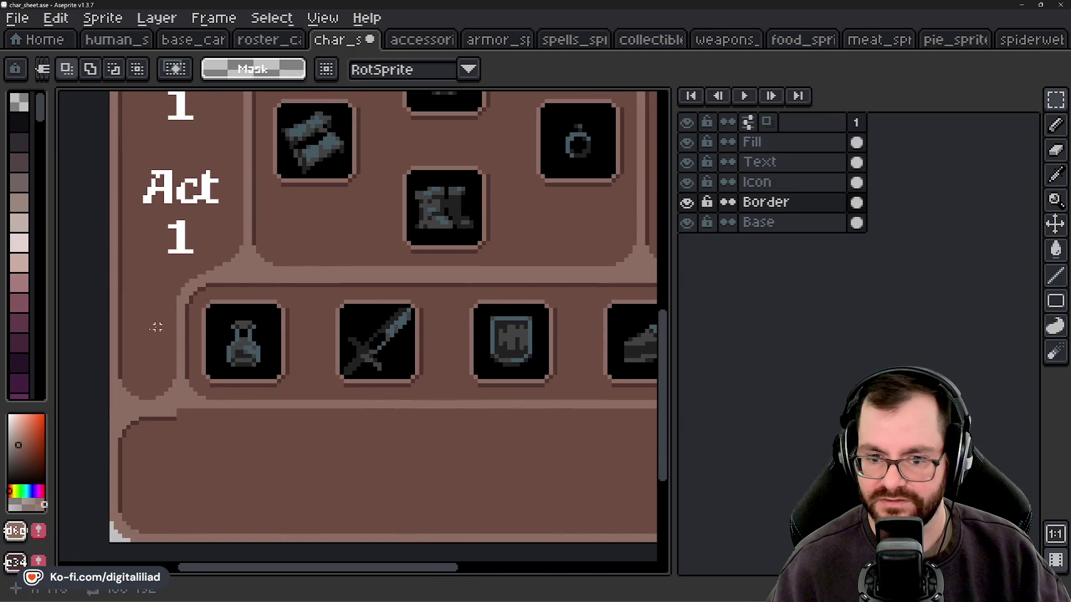
scroll(390, 370, "right", 4)
scroll(532, 347, "left", 4)
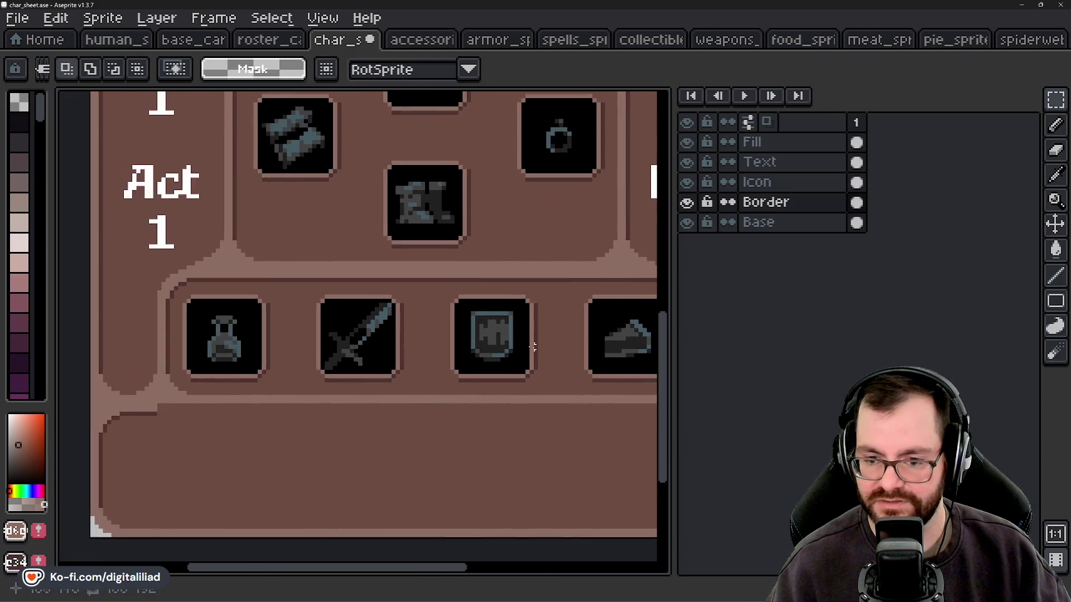
scroll(533, 347, "down", 1)
scroll(366, 222, "up", 3)
scroll(400, 407, "down", 2)
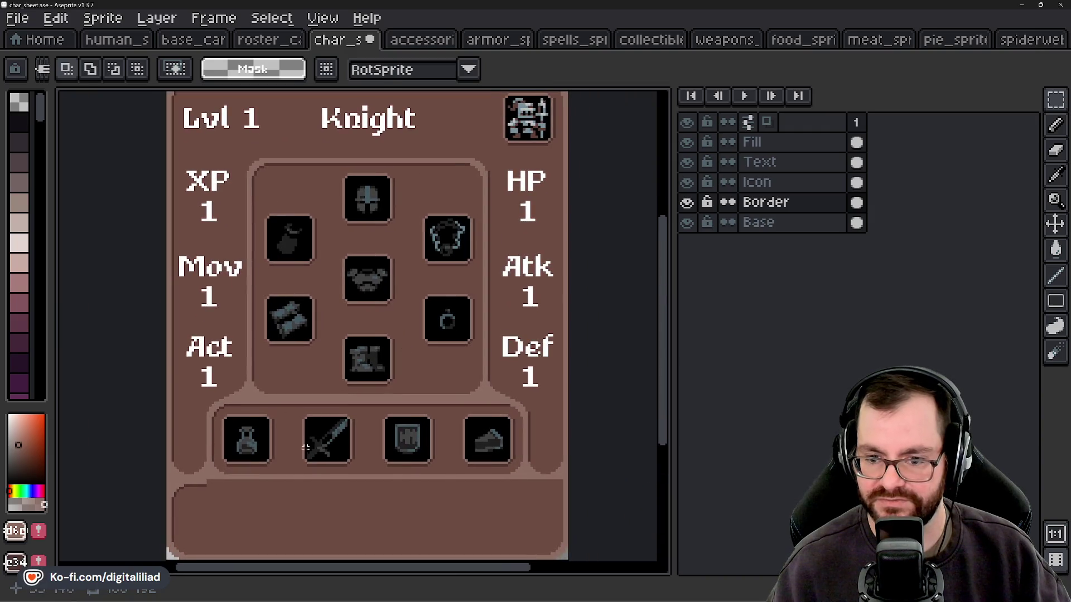
scroll(335, 496, "down", 1)
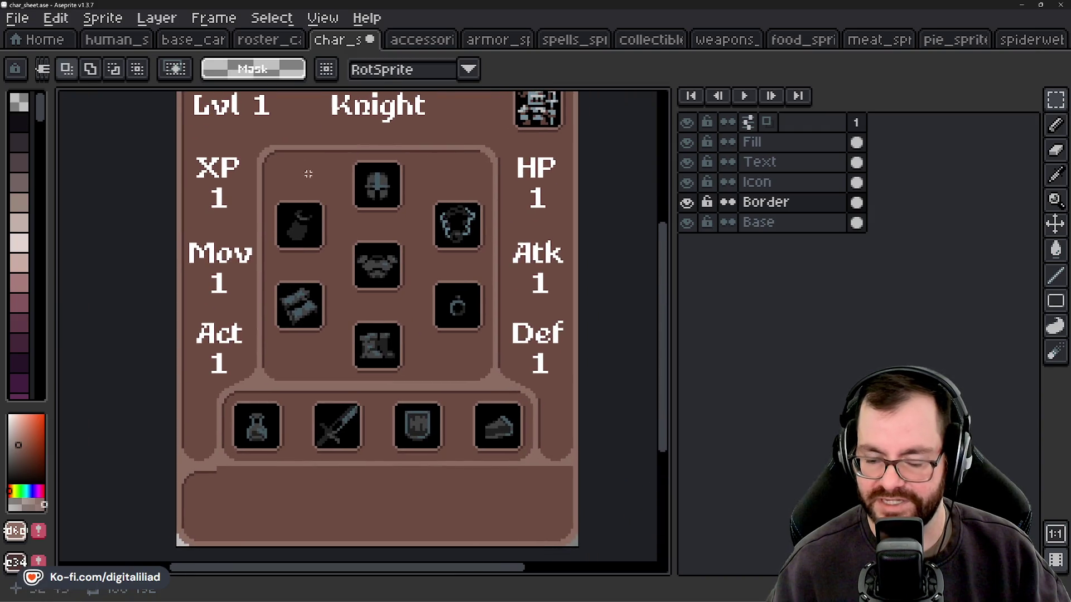
scroll(268, 446, "down", 2)
scroll(280, 385, "up", 1)
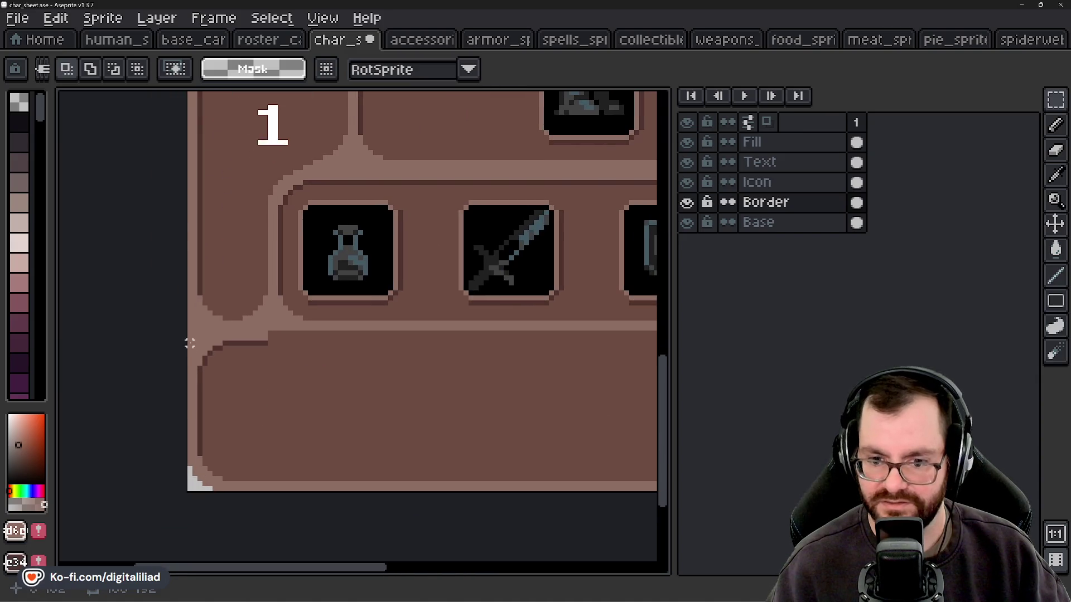
Place the bottom panel's 16×32 rounded left cap at the panel's right edge.
left_click_drag(193, 342, 228, 446)
scroll(391, 418, "down", 2)
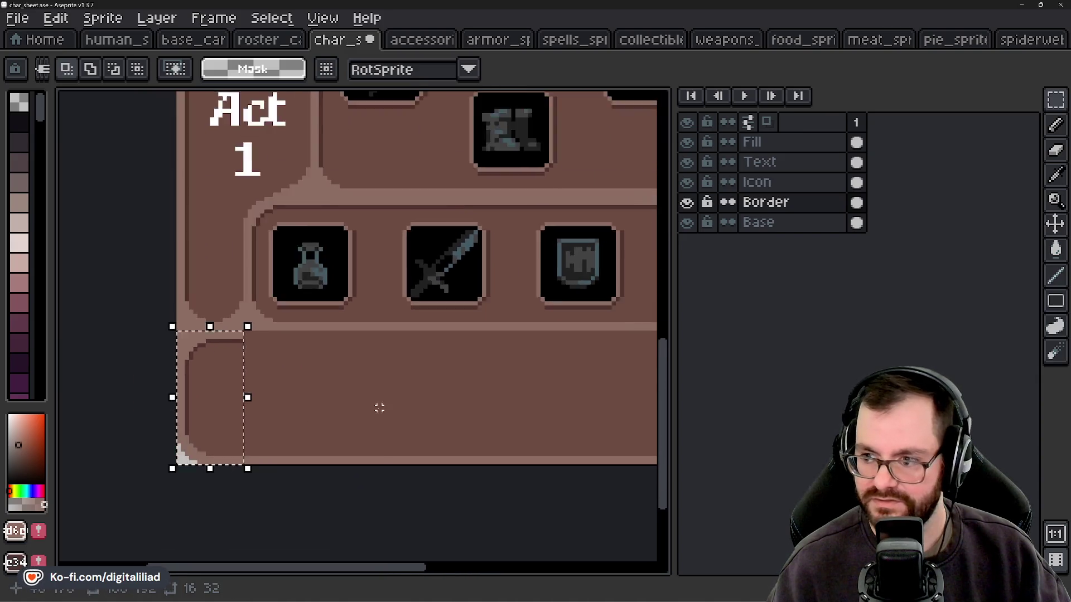
scroll(357, 404, "up", 1)
left_click_drag(325, 399, 287, 388)
scroll(335, 393, "down", 1)
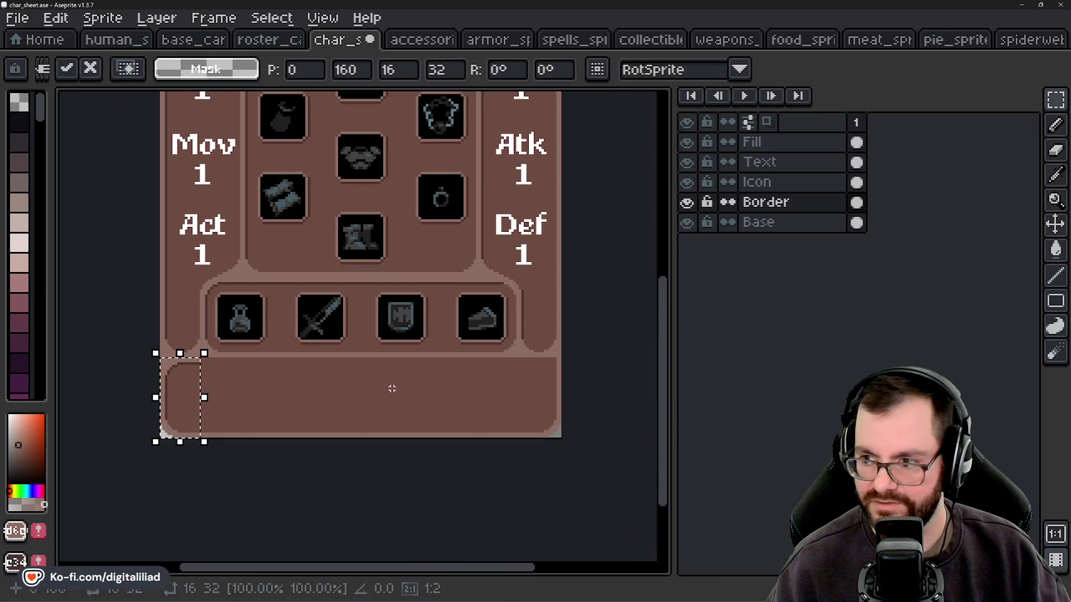
key("ctrl+t")
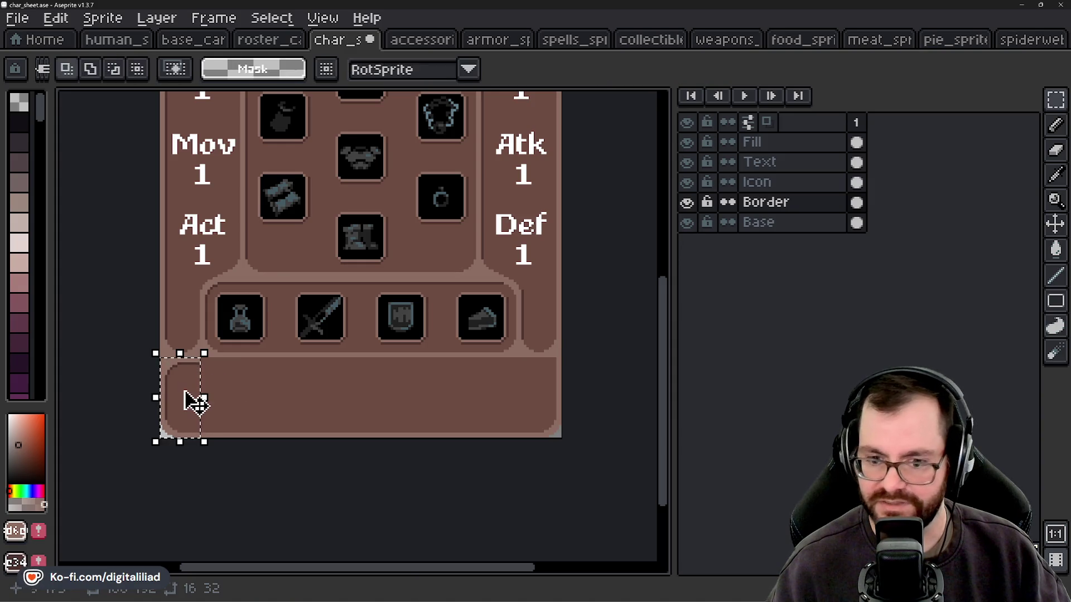
left_click_drag(190, 404, 544, 406)
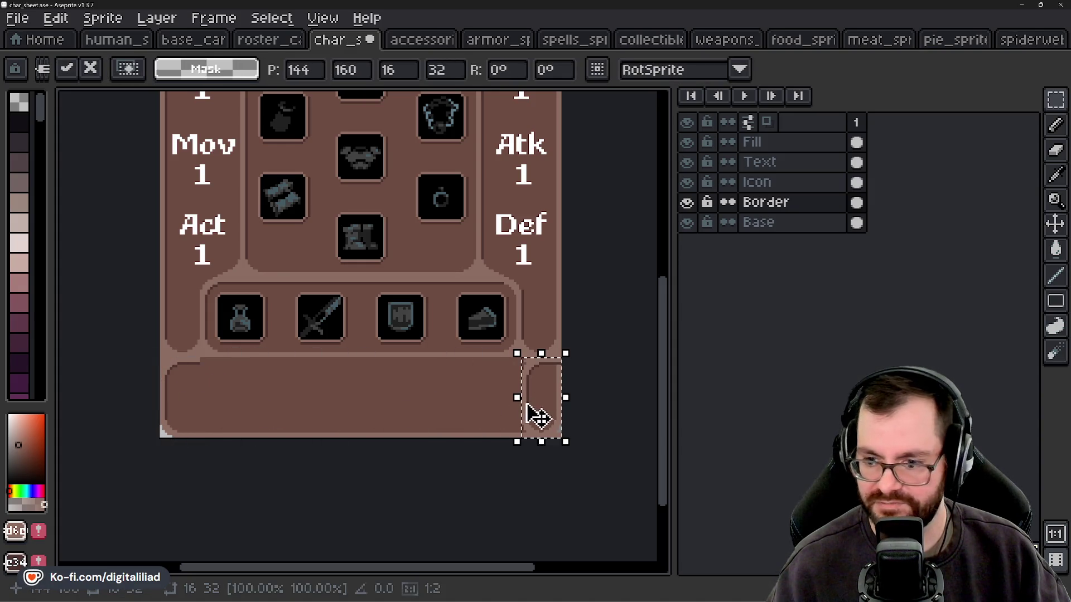
left_click(588, 329)
Toggle the Base layer's visibility to check the new border, leaving it shown.
left_click(690, 223)
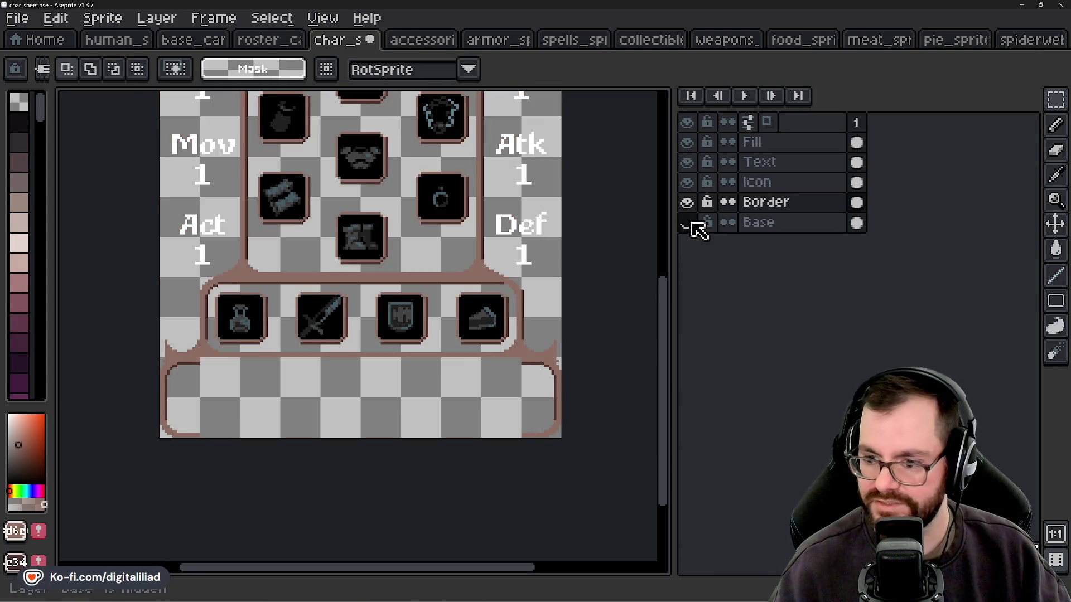
left_click(690, 223)
left_click(689, 223)
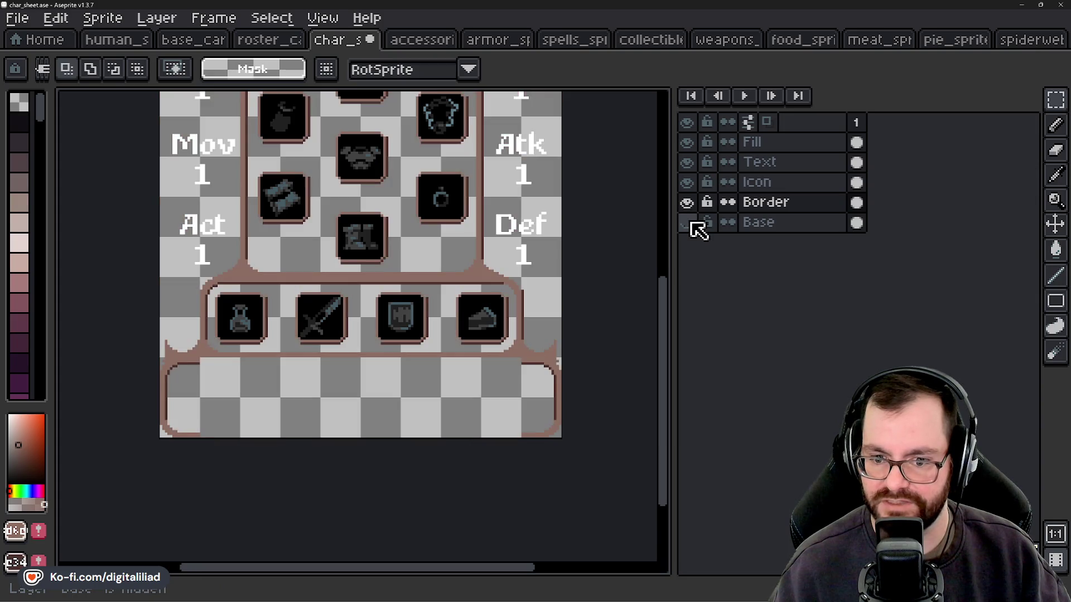
left_click(689, 223)
left_click(690, 223)
left_click(689, 224)
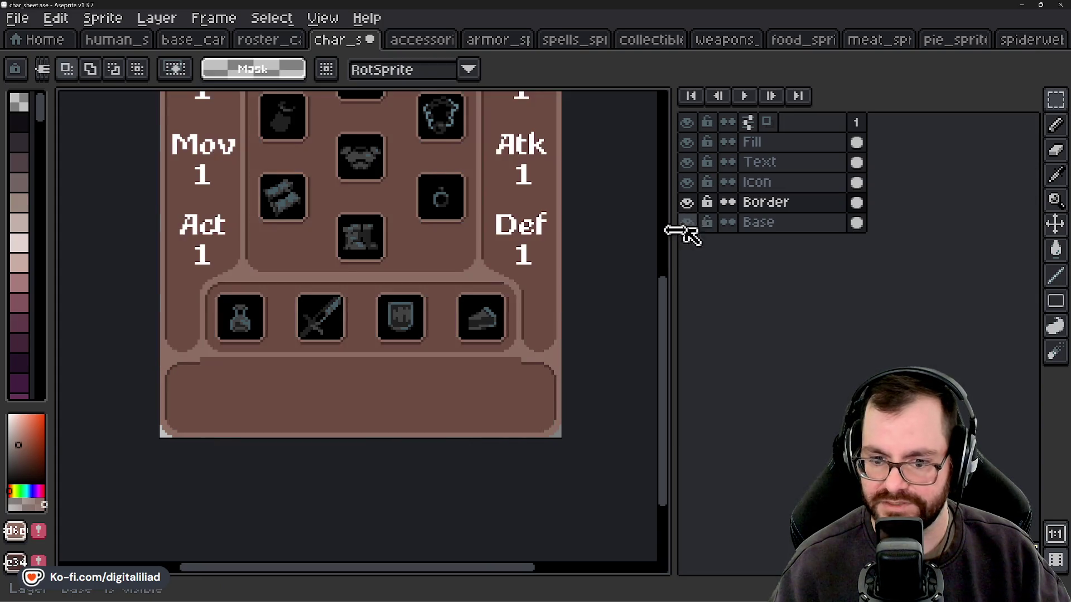
scroll(531, 417, "up", 1)
scroll(531, 417, "up", 2)
scroll(562, 342, "up", 1)
Repaint the stair-step pixels at the bottom panel's right corner with the Pencil.
key("b")
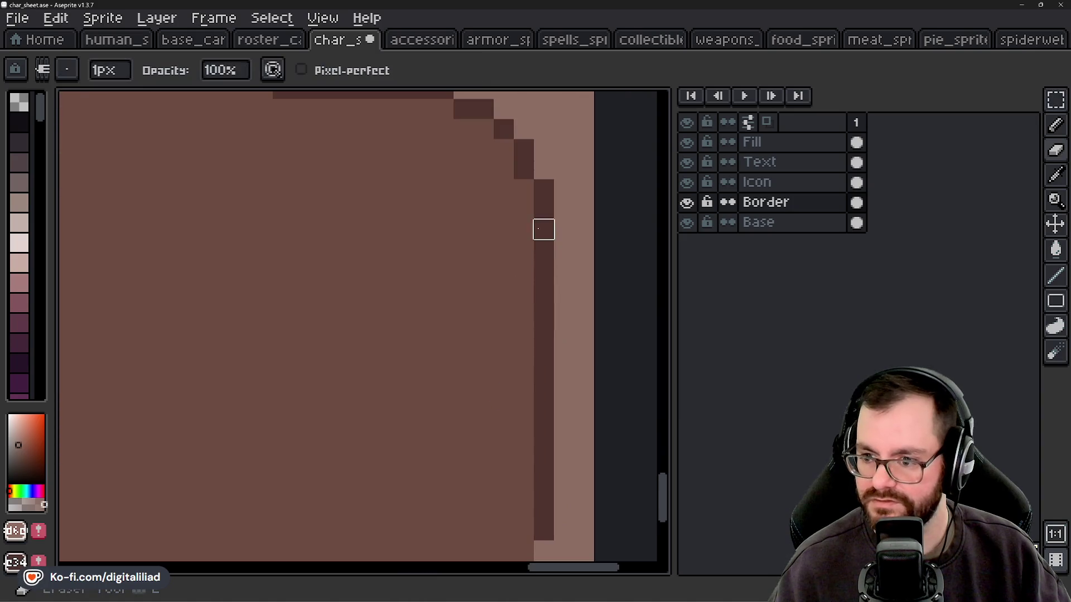
scroll(544, 249, "down", 4)
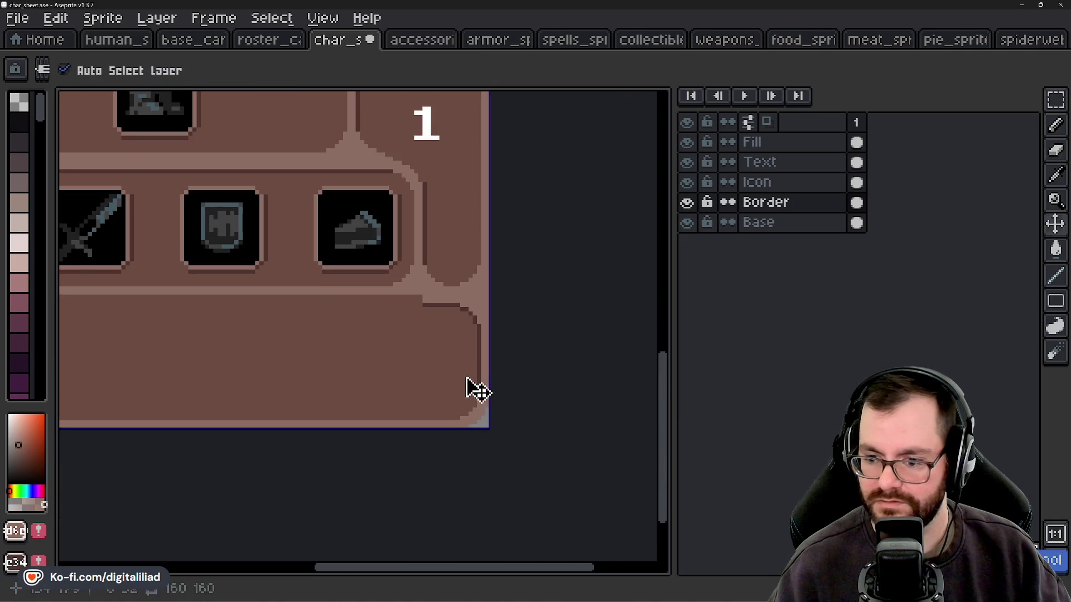
scroll(487, 351, "up", 2)
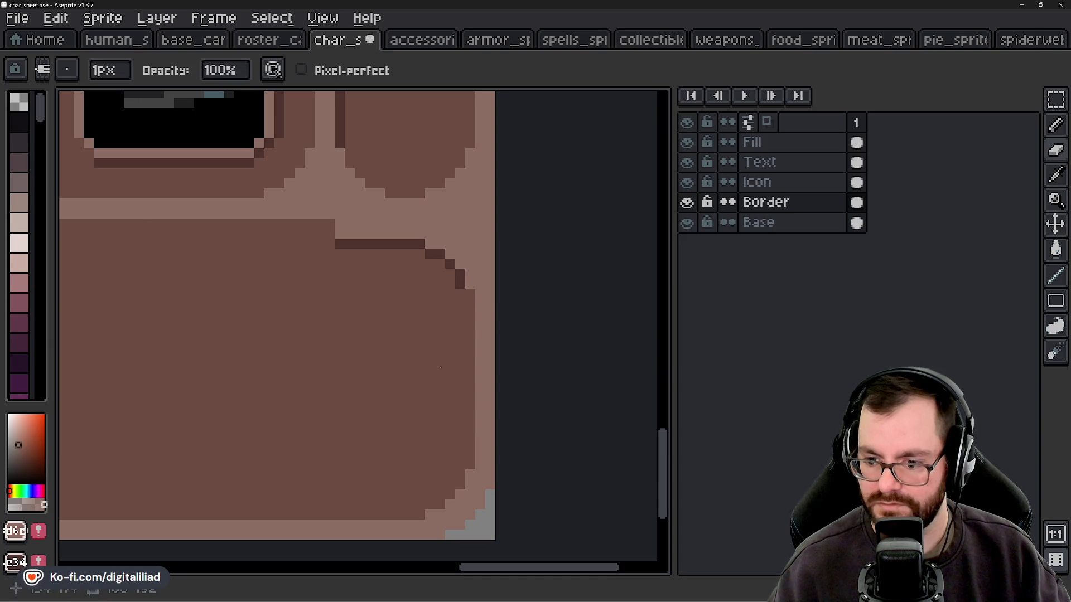
scroll(470, 287, "up", 3)
mouse_move(472, 272)
left_mouse_down()
mouse_move(471, 323)
mouse_move(444, 270)
mouse_move(390, 244)
left_mouse_up()
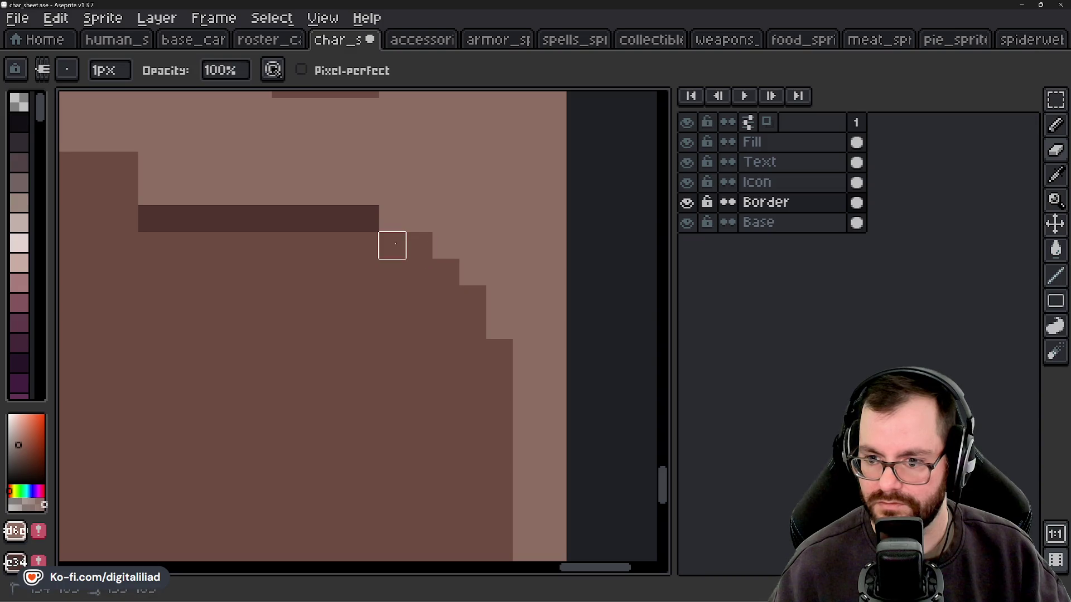
scroll(436, 372, "down", 3)
scroll(436, 371, "down", 4)
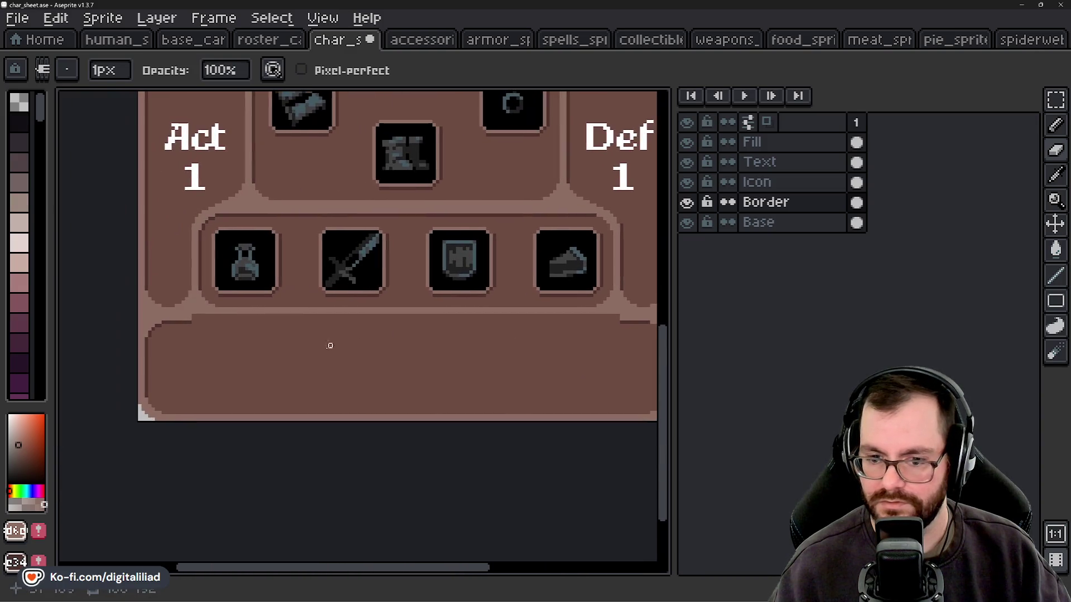
Stretch a short piece of the panel's top border into a straight line across the panel.
left_click(1062, 98)
scroll(220, 365, "up", 1)
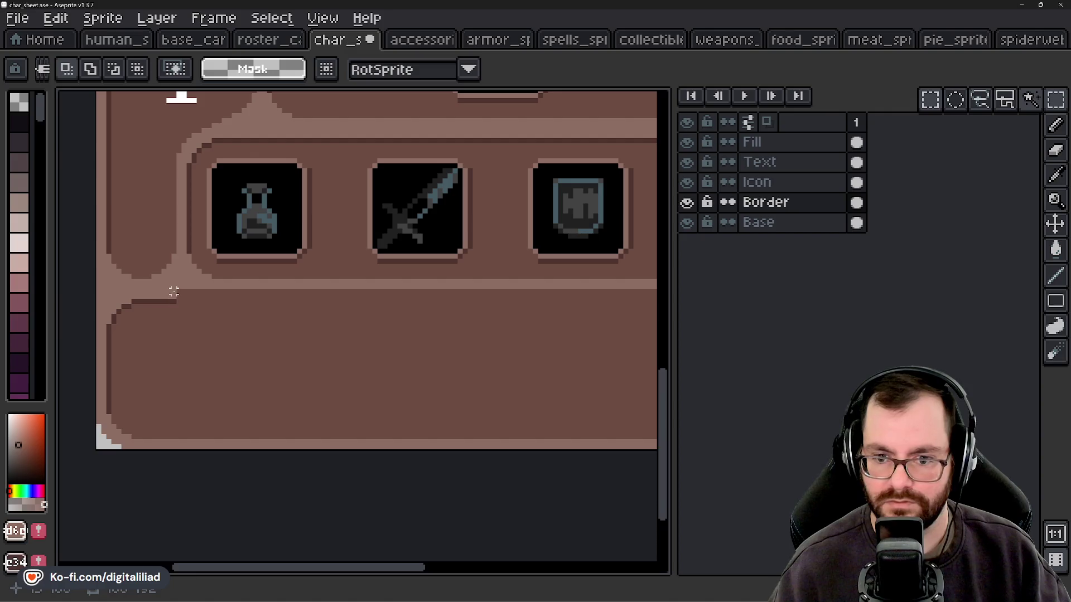
left_click_drag(171, 290, 174, 306)
scroll(173, 294, "down", 1)
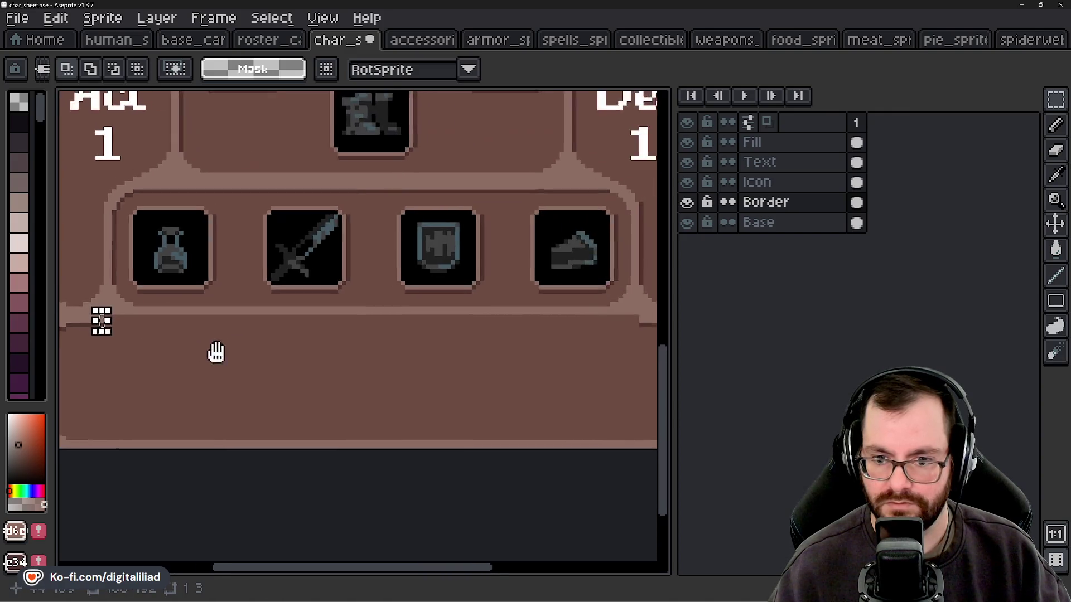
scroll(216, 352, "down", 1)
mouse_move(112, 325)
left_mouse_down()
mouse_move(124, 337)
mouse_move(550, 330)
left_mouse_up()
key("Return")
left_click_drag(299, 378, 414, 397)
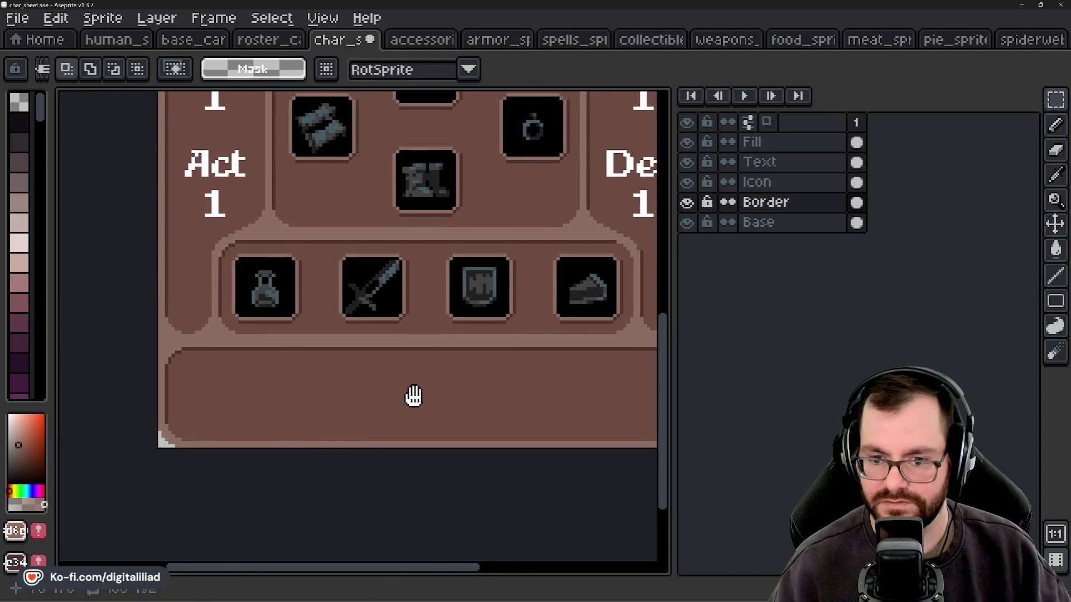
scroll(413, 396, "down", 4)
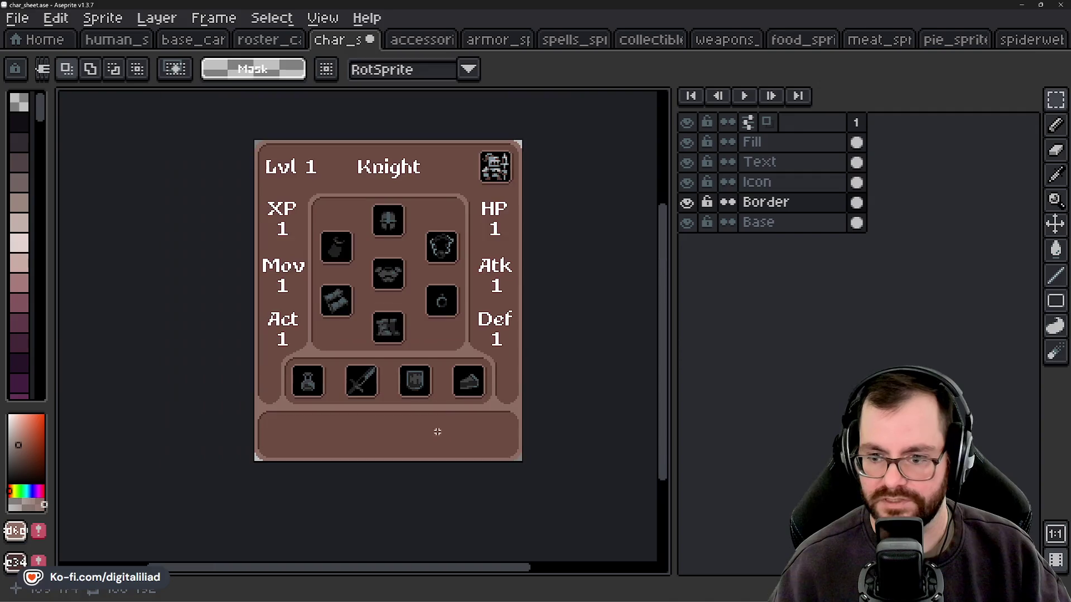
left_click_drag(437, 431, 439, 444)
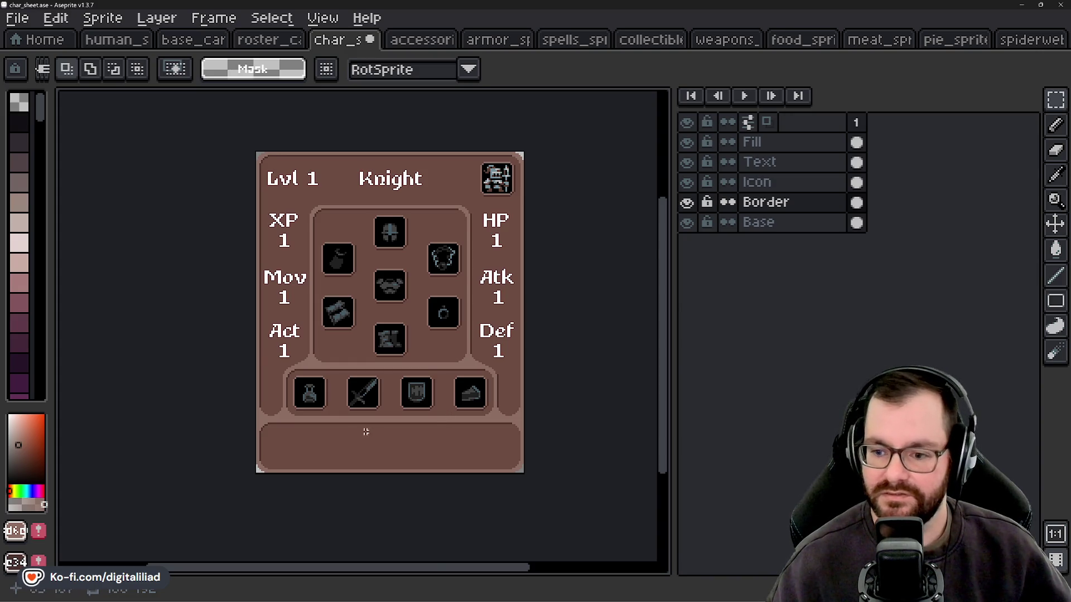
On the Icon layer, move the 32x32 dark slot to the bottom row's right end.
scroll(357, 431, "up", 1)
mouse_move(353, 413)
left_mouse_down()
mouse_move(349, 435)
mouse_move(346, 418)
left_mouse_up()
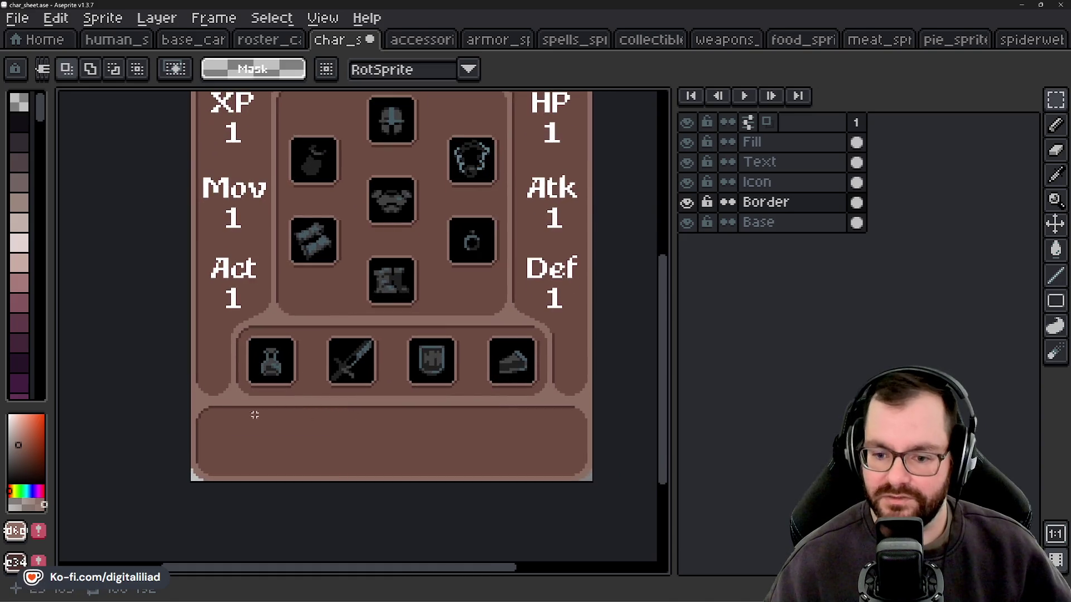
left_click(775, 182)
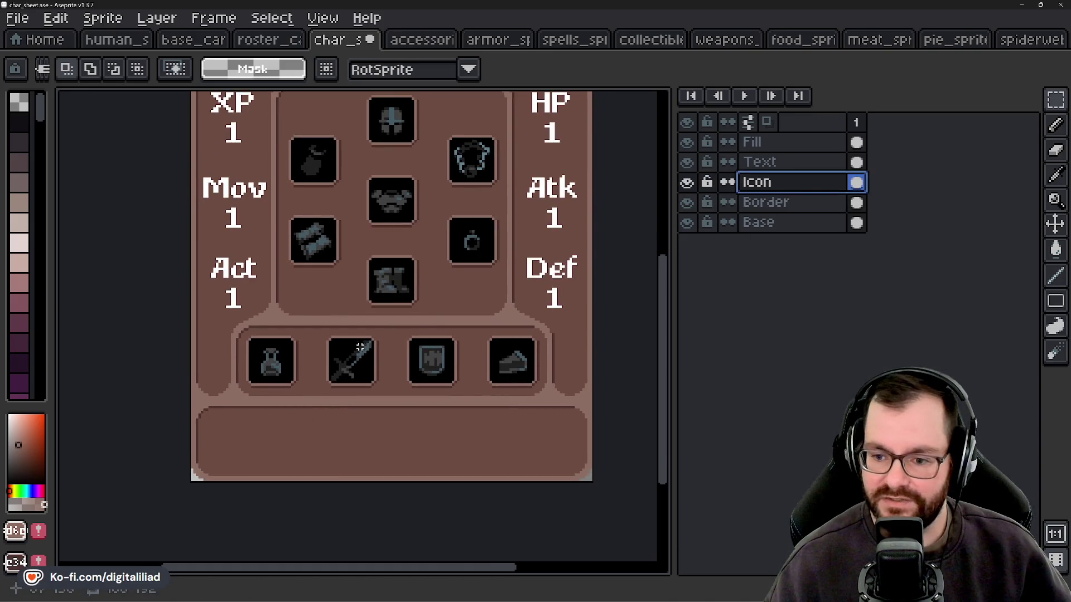
mouse_move(360, 347)
left_mouse_down()
mouse_move(347, 359)
mouse_move(358, 359)
mouse_move(361, 427)
mouse_move(422, 455)
left_mouse_up()
mouse_move(335, 343)
left_mouse_down()
mouse_move(371, 378)
mouse_move(337, 449)
mouse_move(357, 390)
mouse_move(342, 411)
mouse_move(250, 456)
mouse_move(347, 363)
mouse_move(478, 454)
mouse_move(352, 363)
mouse_move(475, 462)
mouse_move(552, 462)
left_mouse_up()
left_click(393, 467)
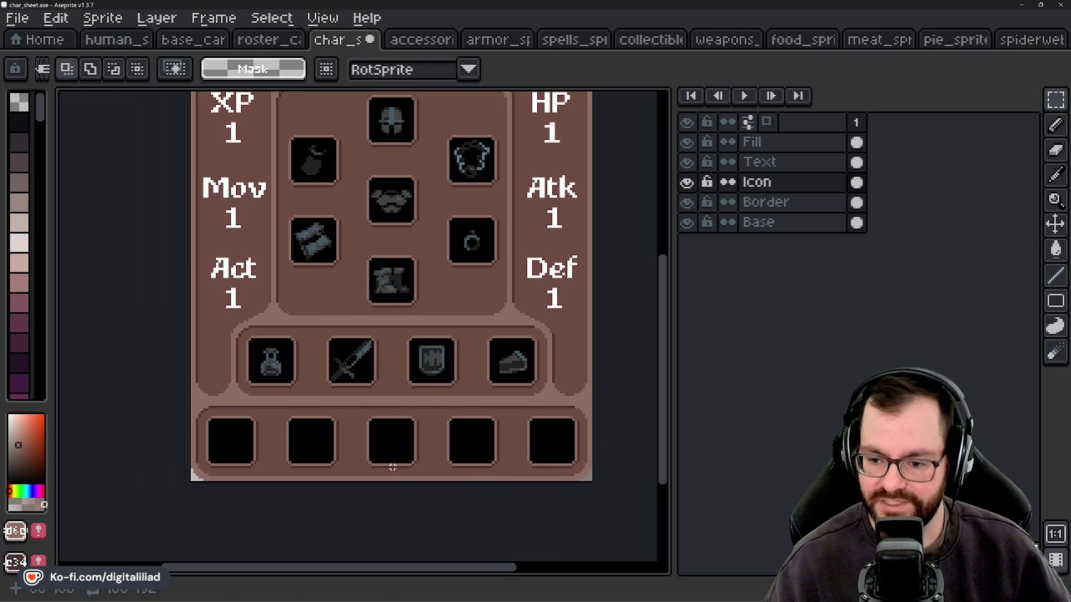
Zoom out to check the five-slot row, then close the spiderweb sprite document.
scroll(532, 446, "down", 3)
scroll(390, 435, "up", 3)
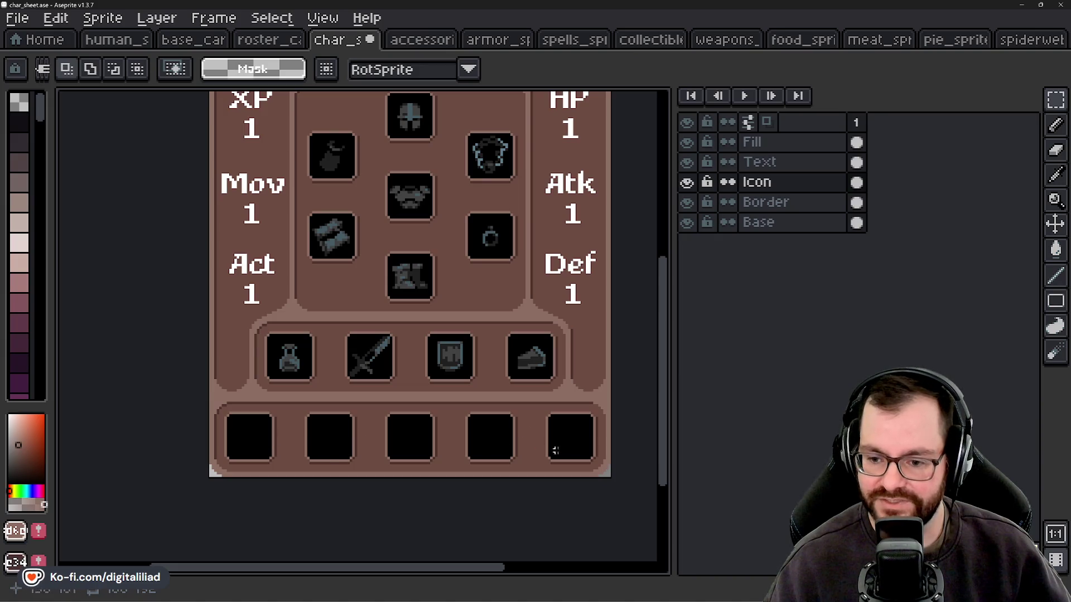
scroll(435, 452, "down", 2)
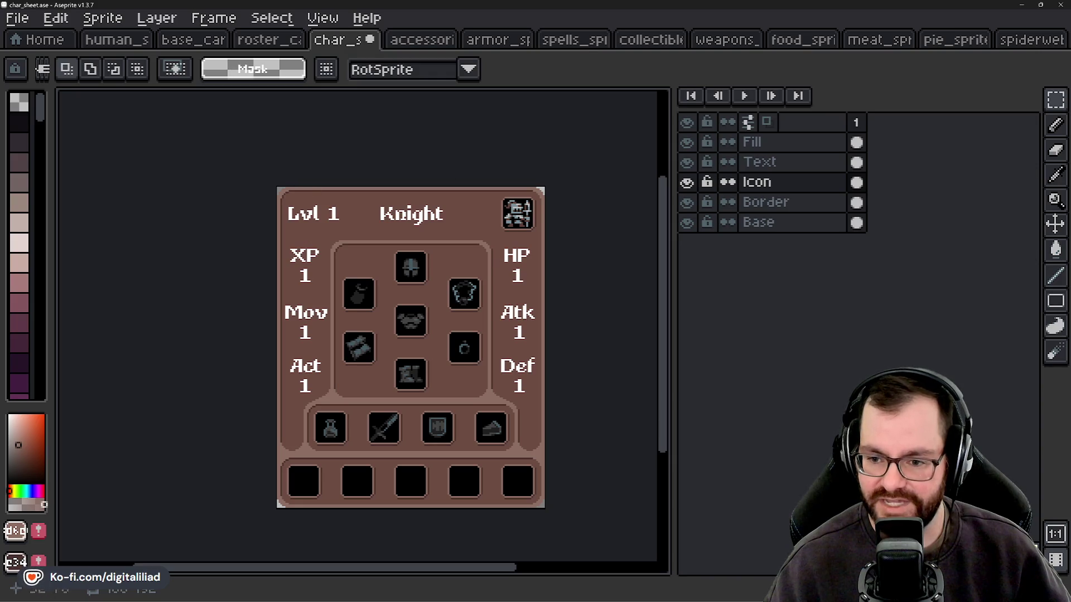
scroll(431, 505, "up", 1)
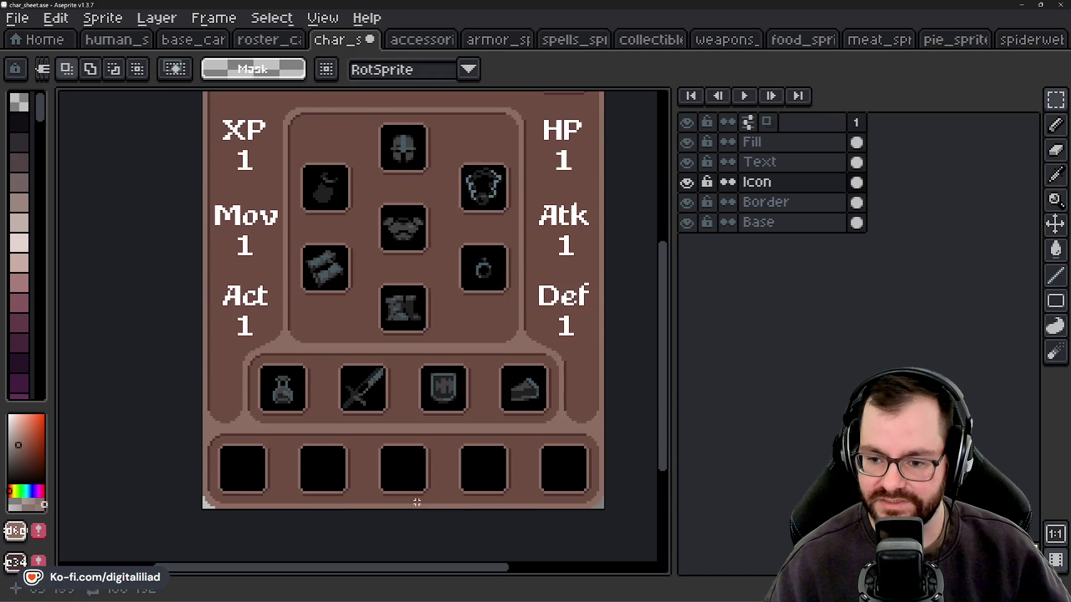
scroll(260, 494, "up", 1)
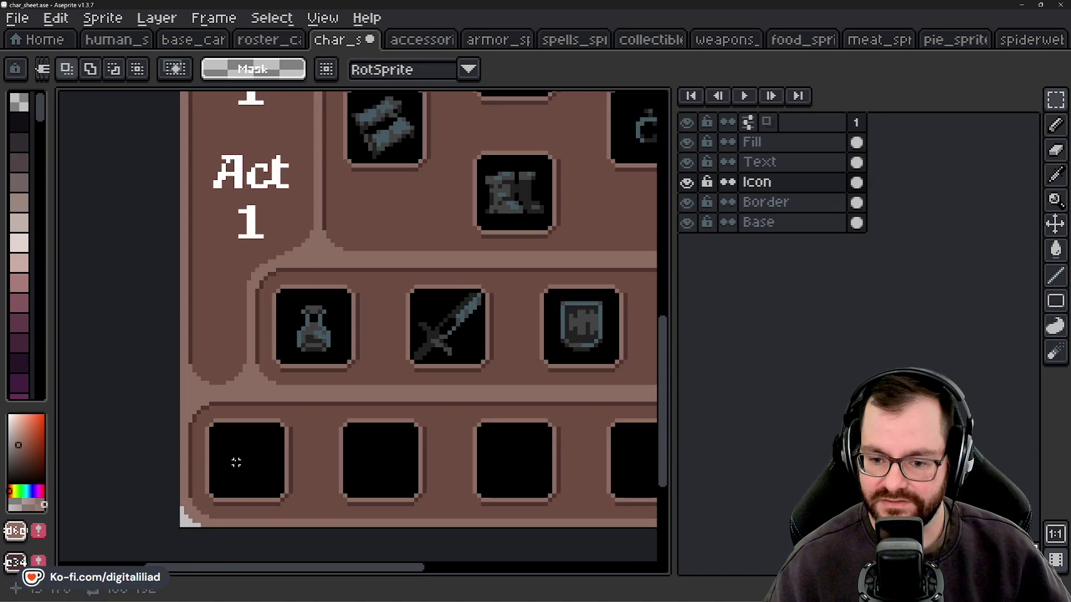
scroll(236, 474, "down", 1)
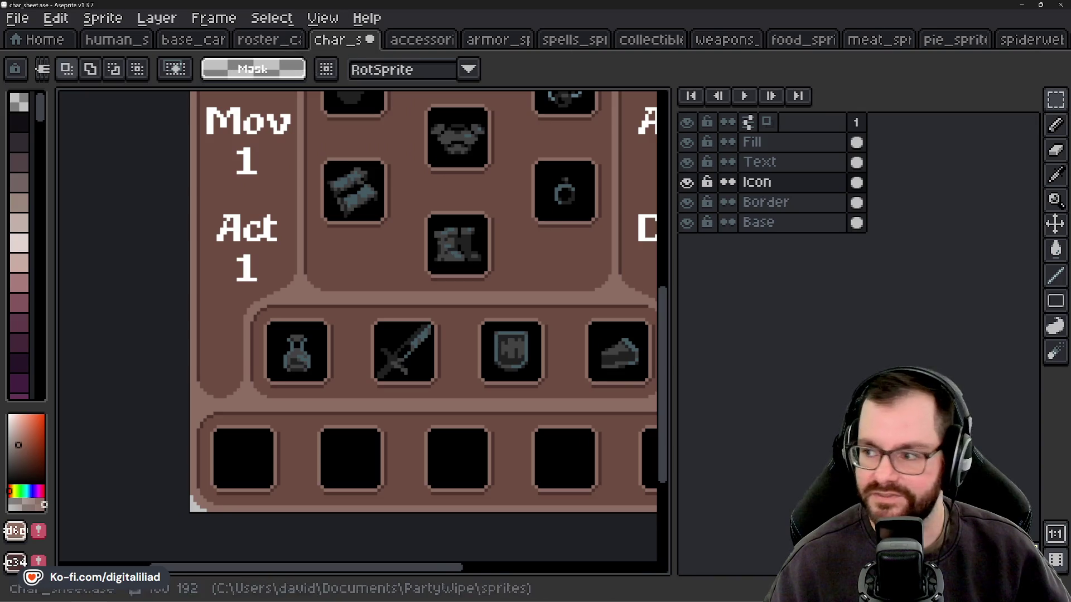
left_click(1052, 43)
left_click(1054, 43)
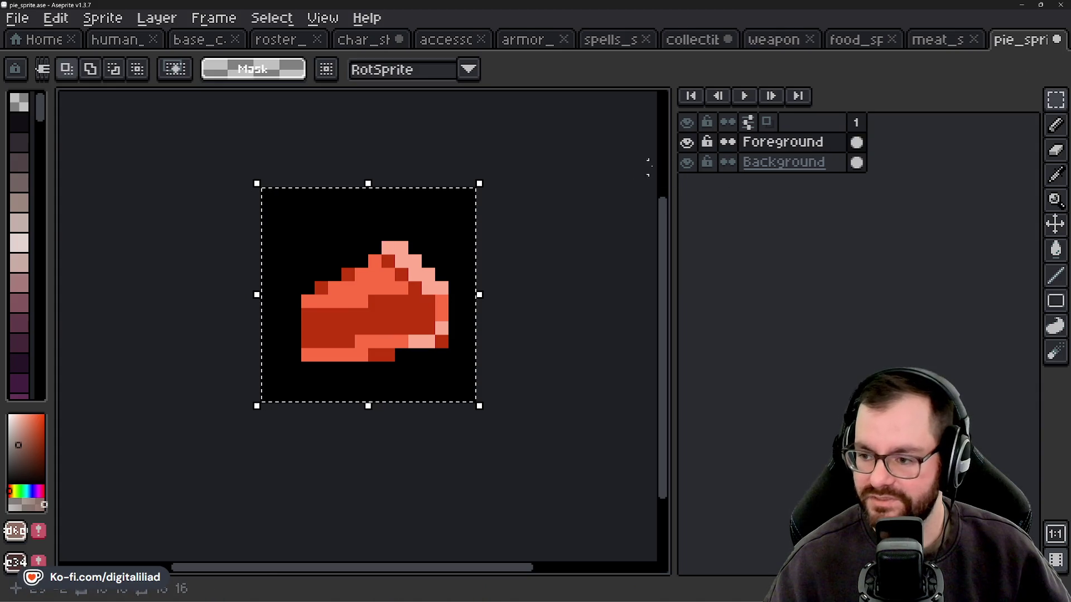
Drop the selection around the pie slice and return to the pie sprite document.
key("ctrl+d")
scroll(481, 259, "down", 3)
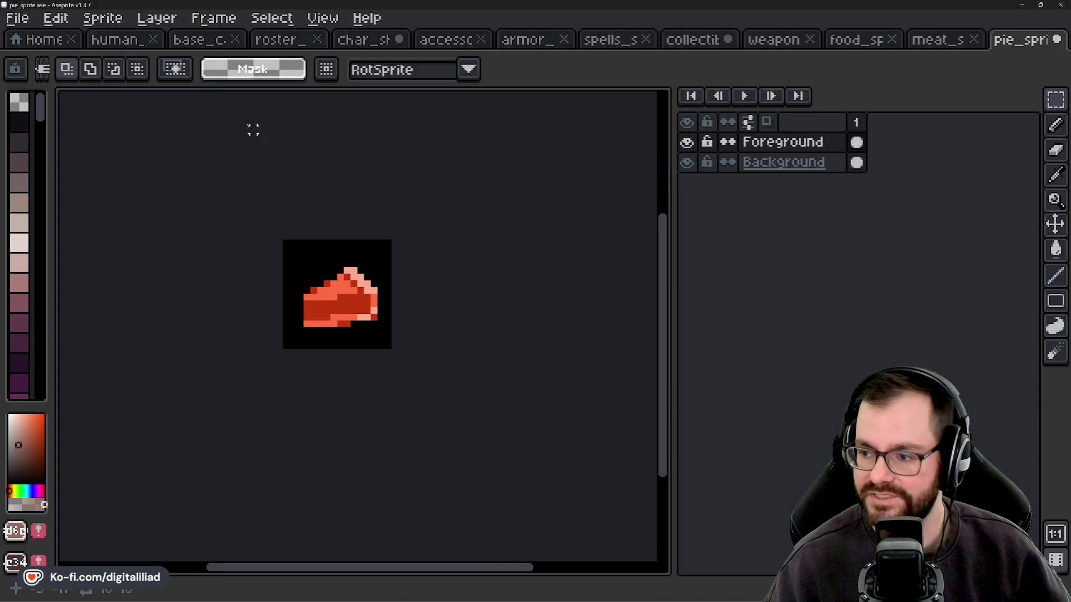
left_click(115, 38)
left_click(103, 18)
left_click(1016, 49)
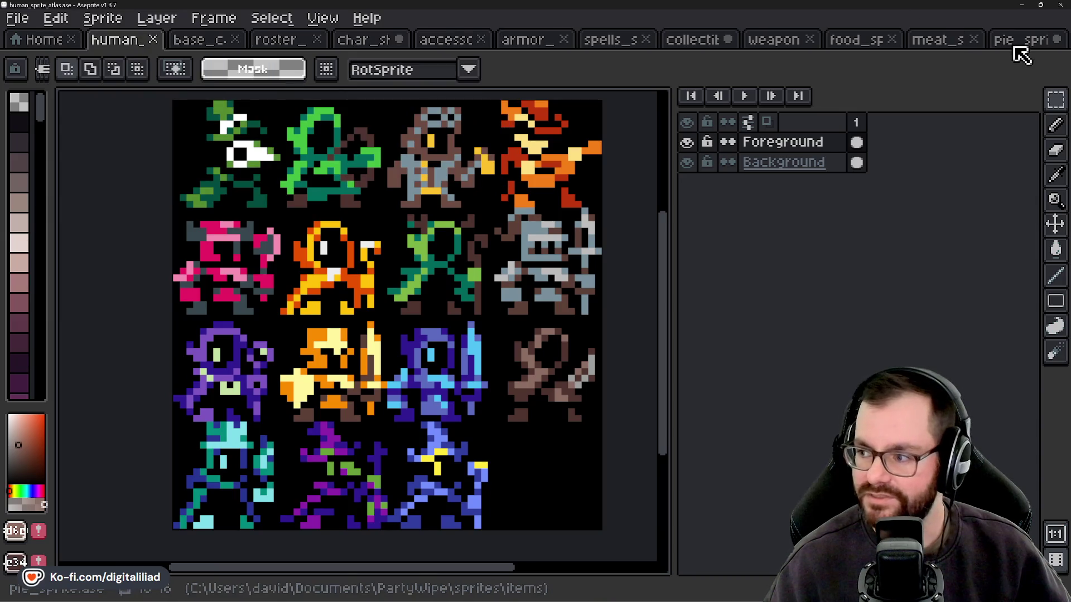
left_click(1018, 41)
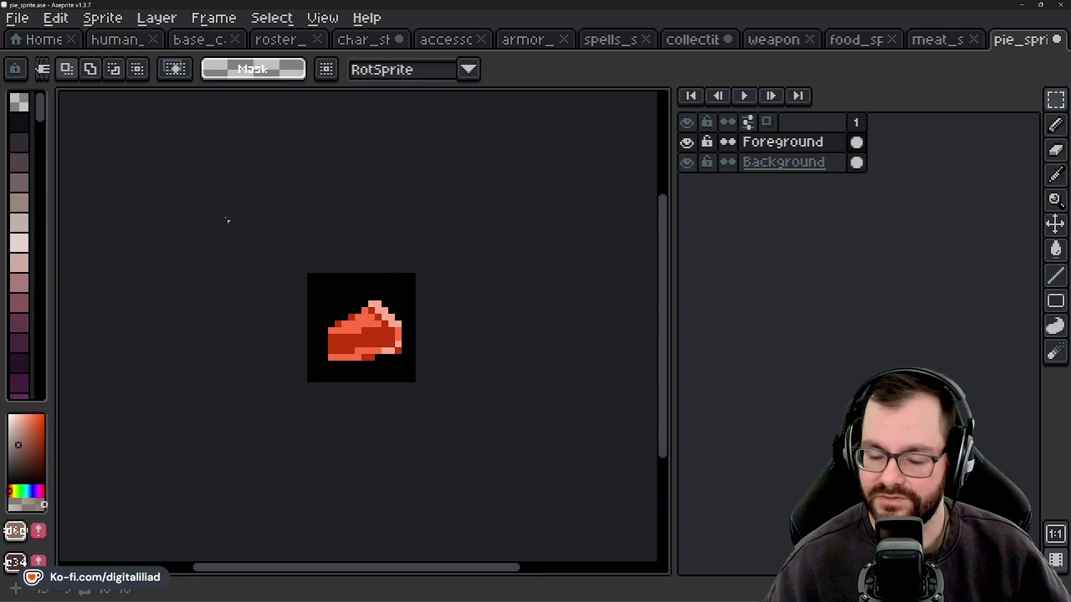
left_click_drag(228, 220, 294, 246)
Widen the pie sprite's canvas to 32 px, anchored right so space is added on the left.
left_click(167, 22)
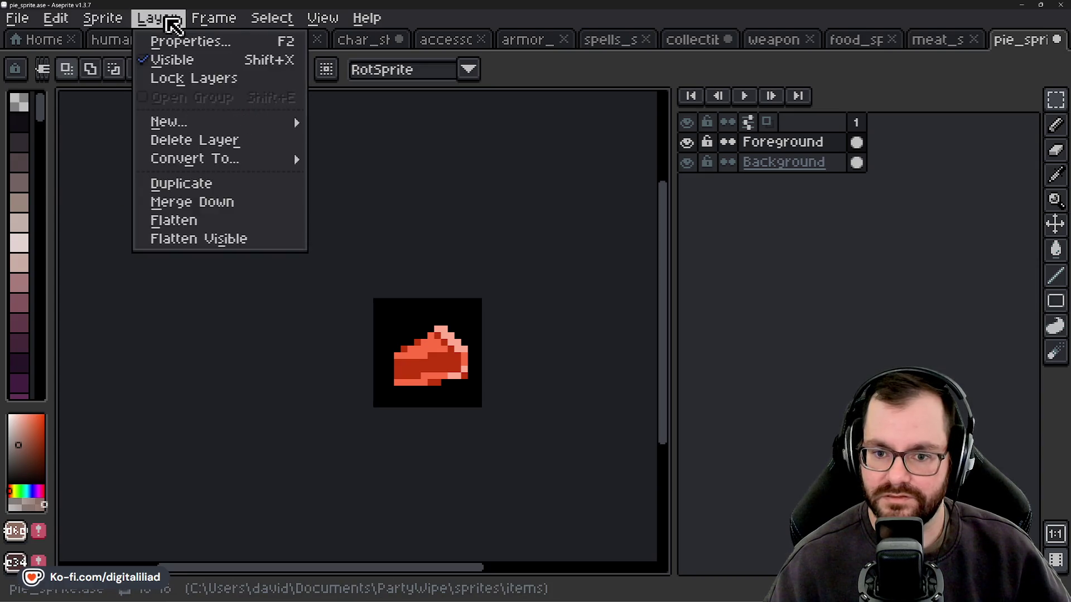
mouse_move(119, 25)
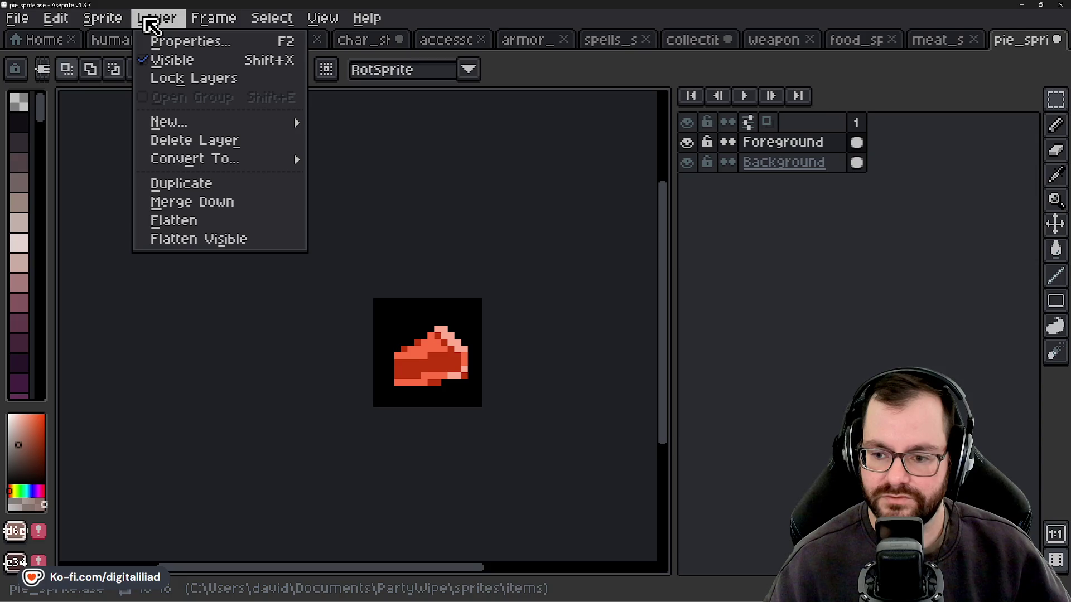
left_click(141, 126)
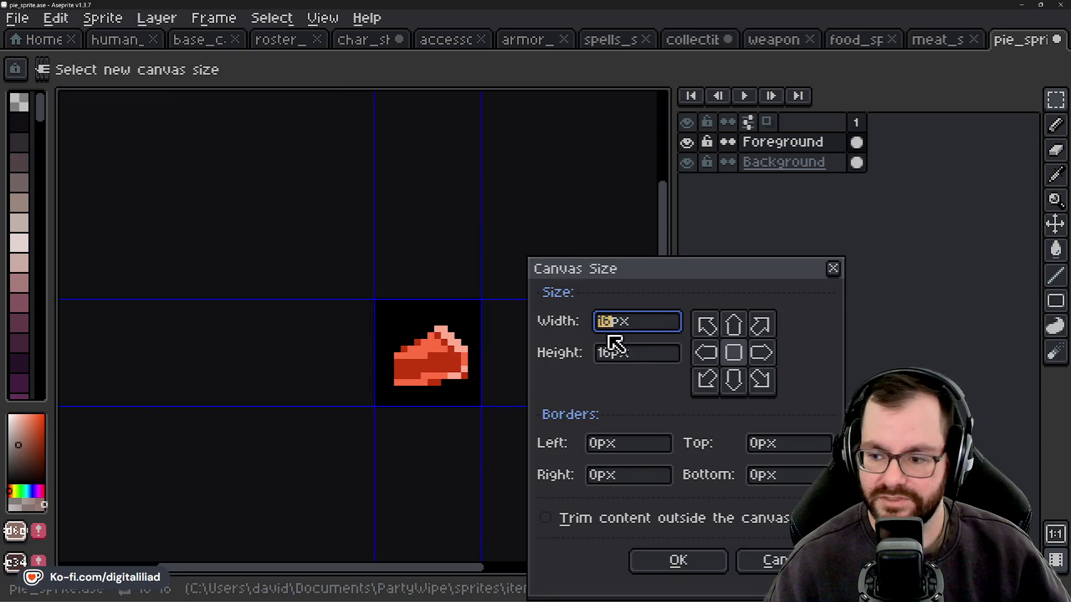
type("32")
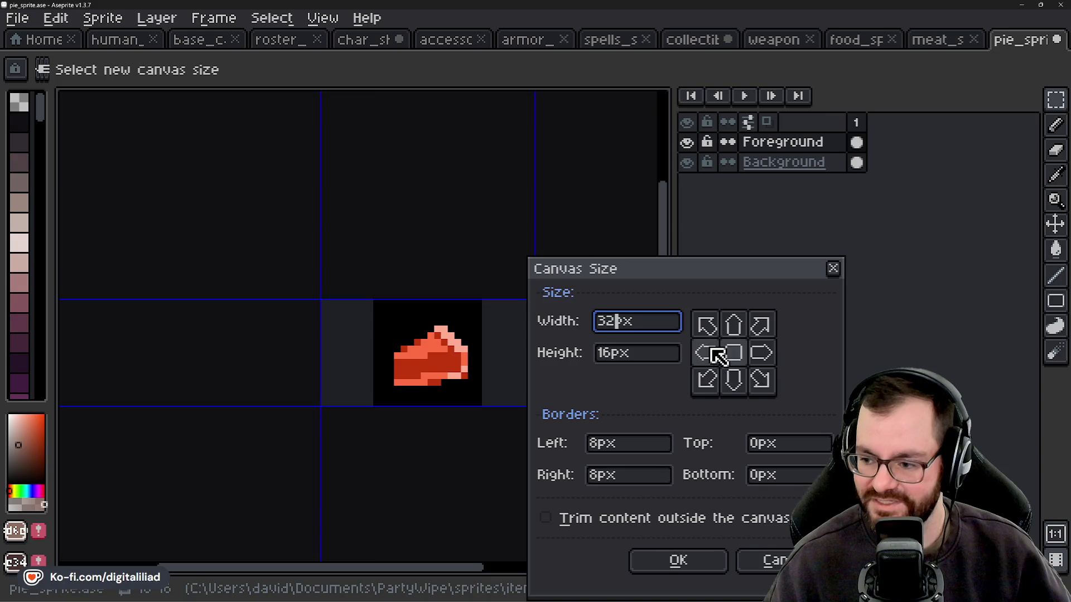
left_click(708, 353)
left_click(734, 354)
left_click(763, 354)
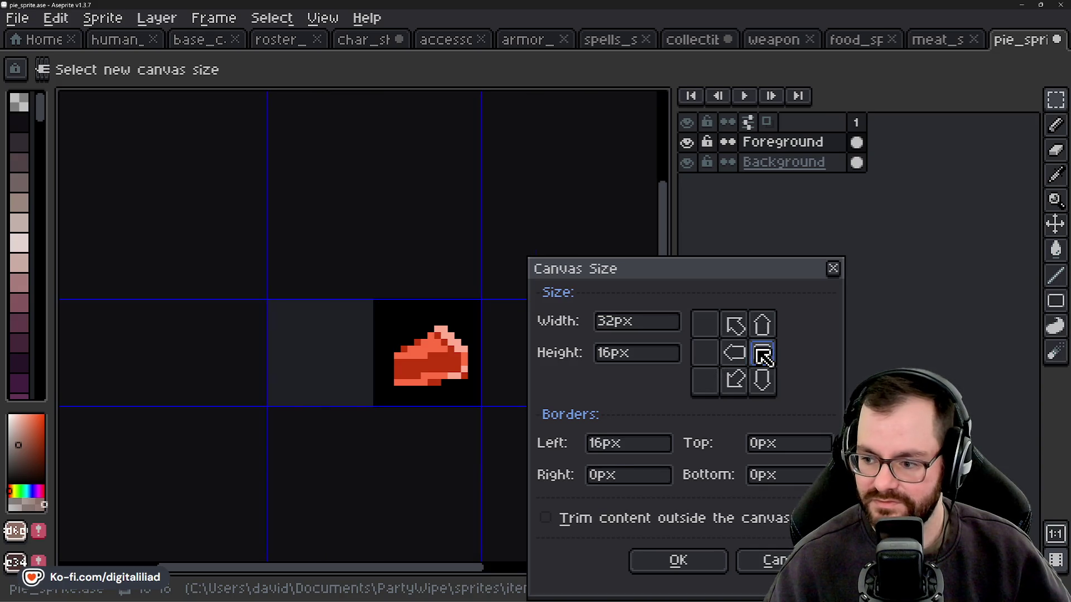
left_click(734, 354)
left_click(706, 354)
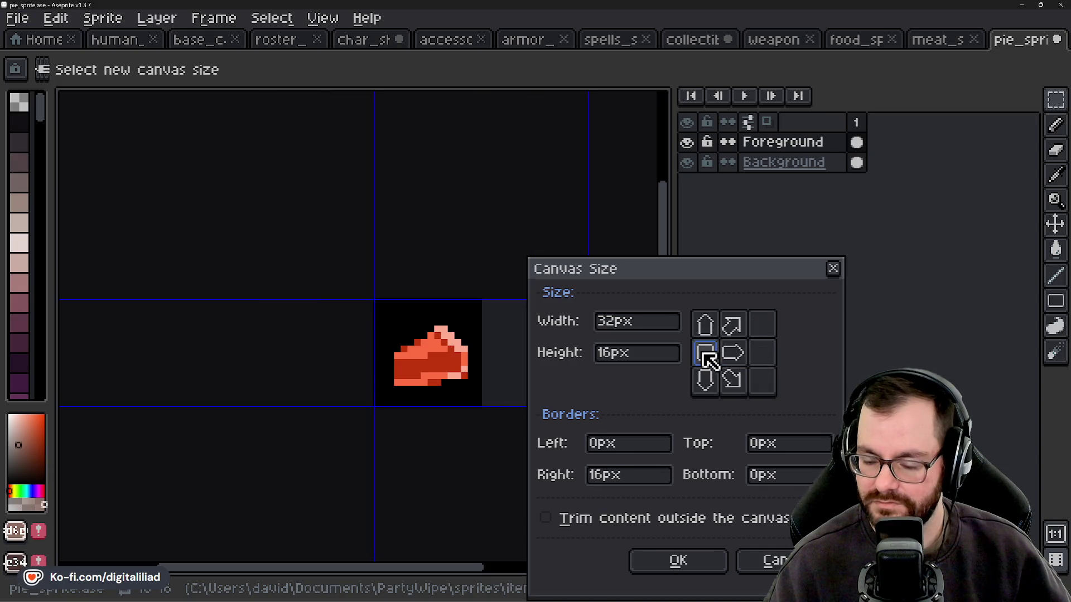
left_click(761, 354)
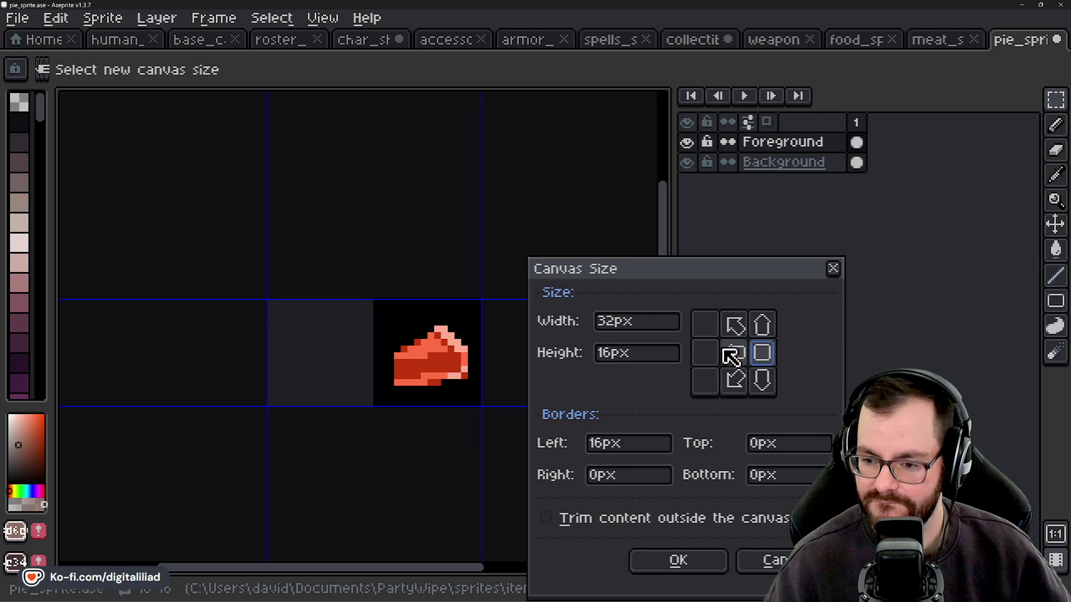
left_click(661, 564)
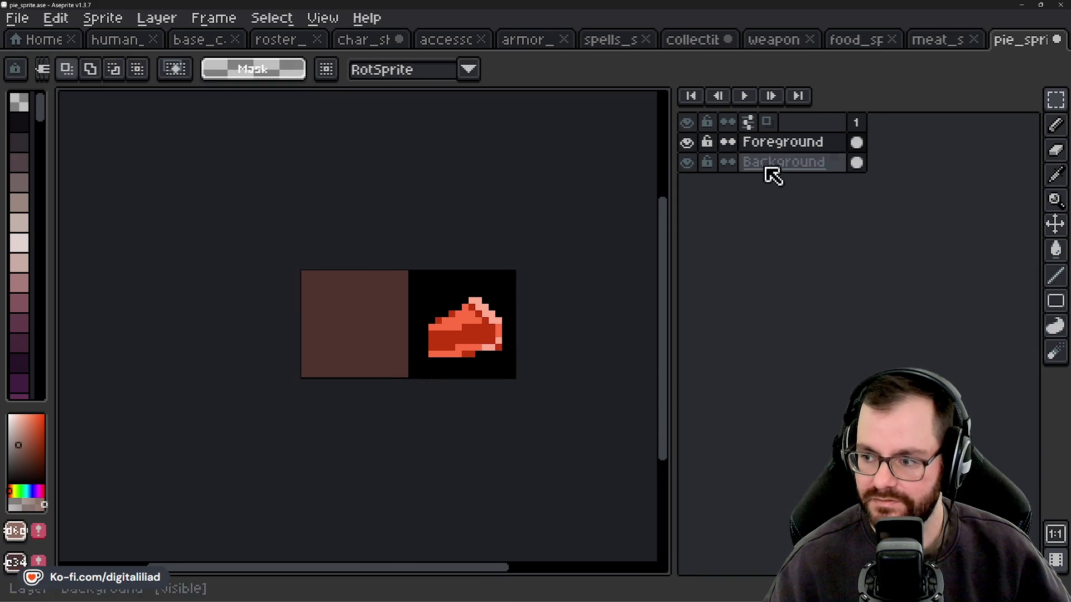
On the Background layer, sample black from the pie's backdrop.
left_click(769, 167)
scroll(418, 306, "up", 1)
key("i")
left_click(430, 282)
Flood-fill the pie sprite's new left half with black.
key("g")
left_click(301, 294)
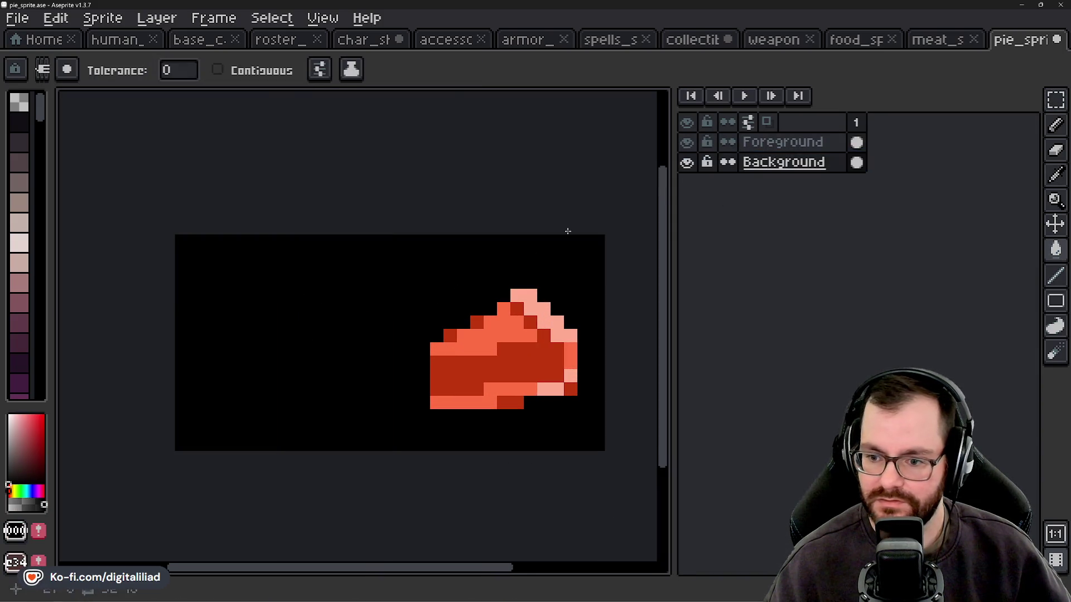
left_click(769, 144)
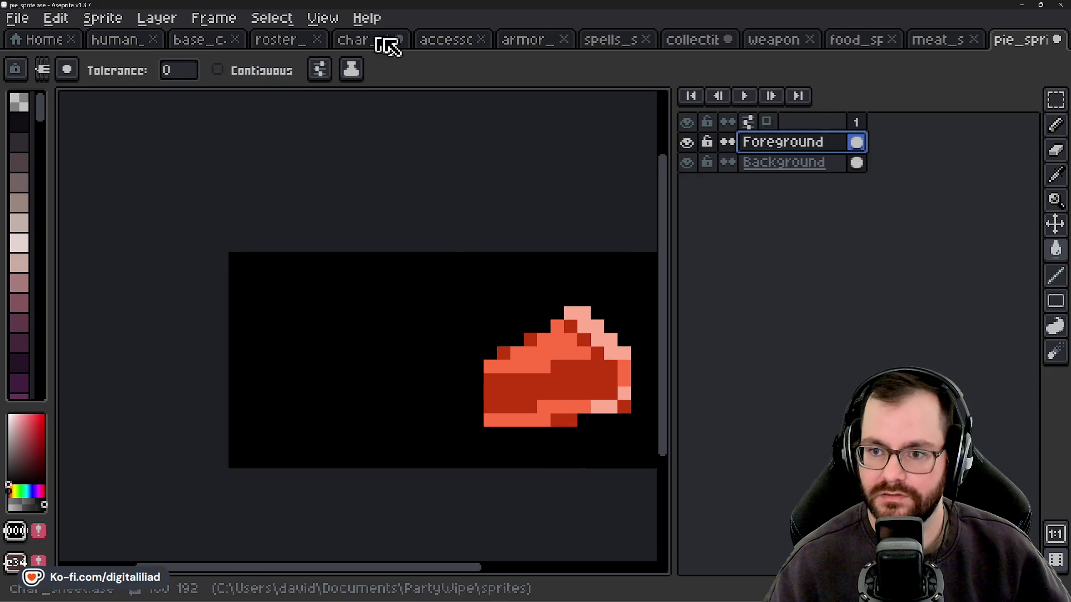
Select and copy the grey pie icon from the character sheet's Fill layer.
left_click(380, 41)
left_click(759, 143)
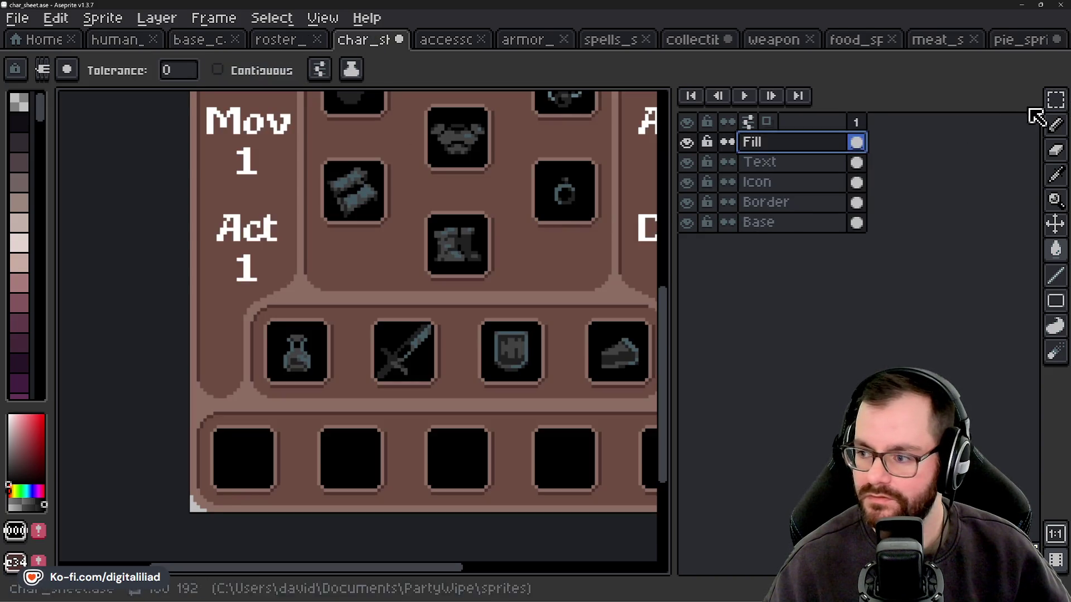
left_click(1055, 100)
scroll(466, 381, "right", 3)
mouse_move(466, 381)
left_mouse_down()
mouse_move(469, 391)
mouse_move(466, 357)
mouse_move(502, 357)
mouse_move(506, 402)
left_mouse_up()
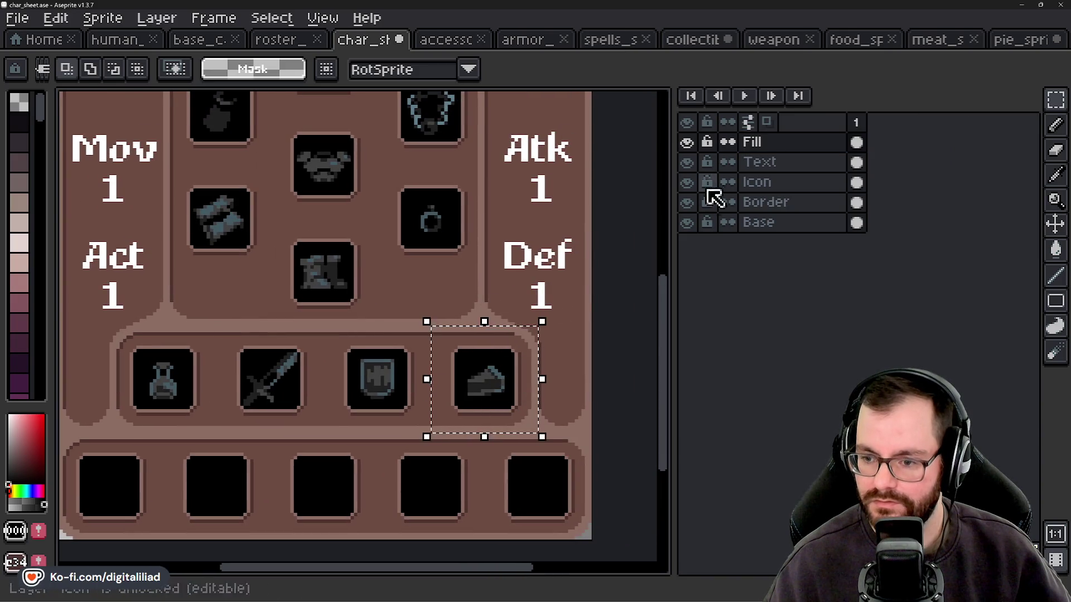
scroll(482, 288, "up", 3)
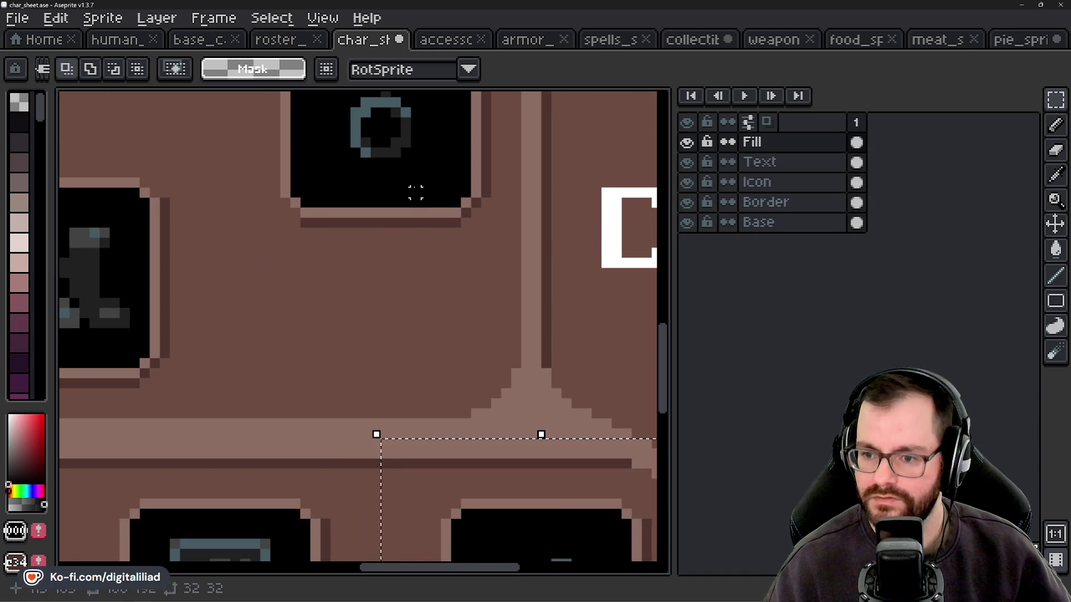
key("i")
scroll(550, 342, "down", 3)
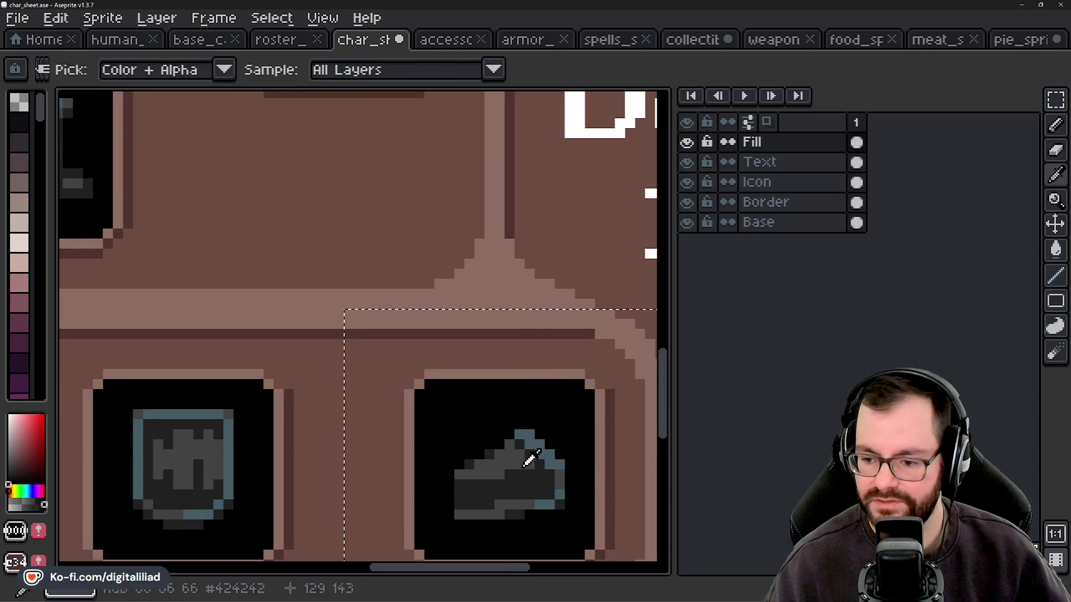
scroll(488, 425, "down", 3)
key("v")
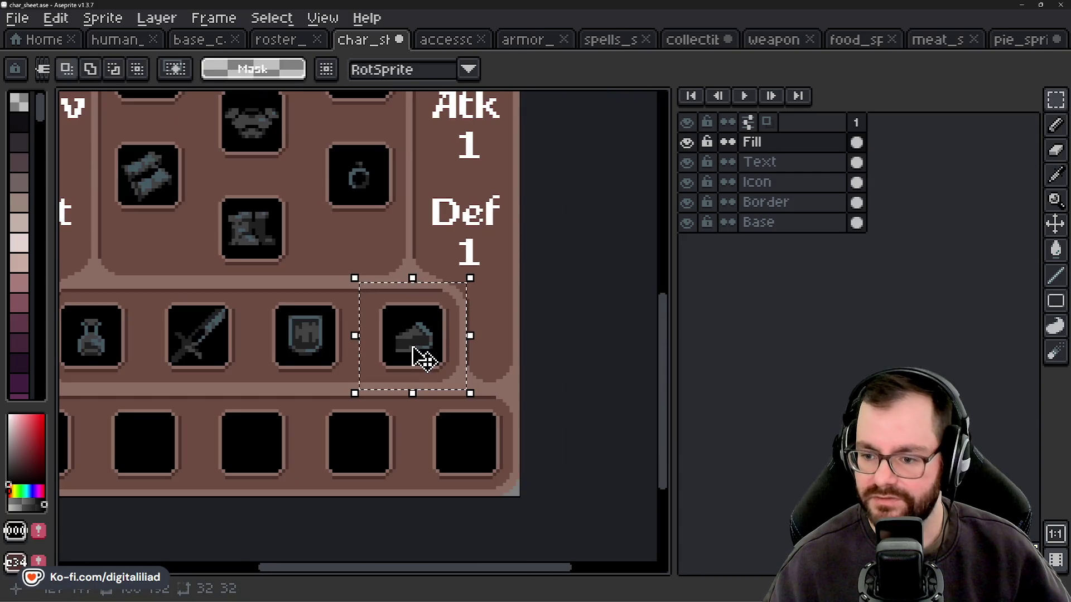
left_click(416, 354)
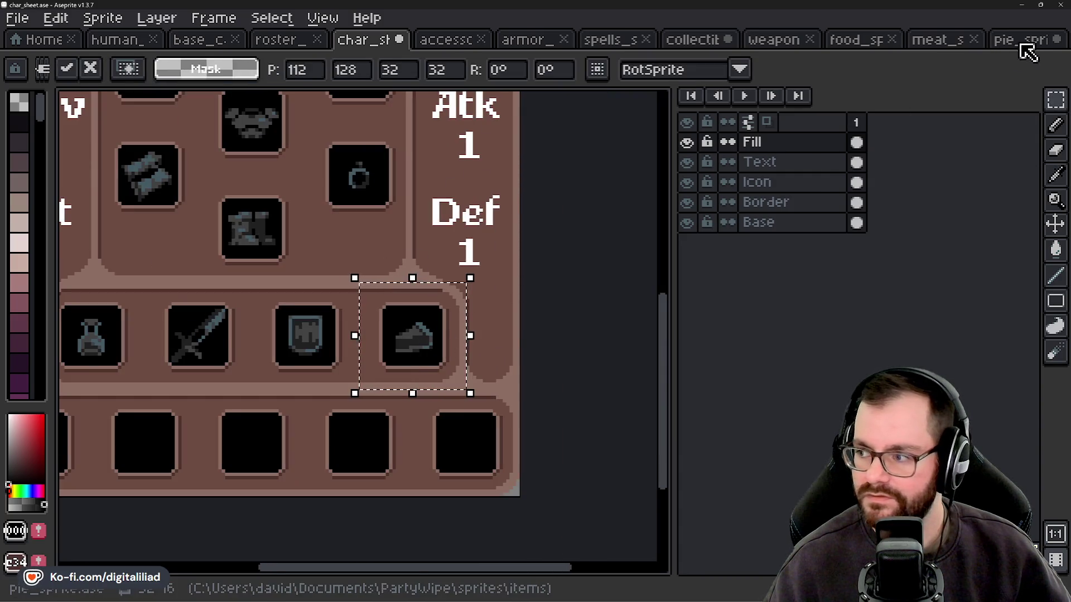
left_click(1021, 39)
Place the pasted grey pie in the left half and clear the selection.
mouse_move(428, 393)
left_mouse_down()
mouse_move(397, 310)
mouse_move(342, 310)
mouse_move(562, 310)
mouse_move(332, 318)
mouse_move(329, 331)
left_mouse_up()
key("m")
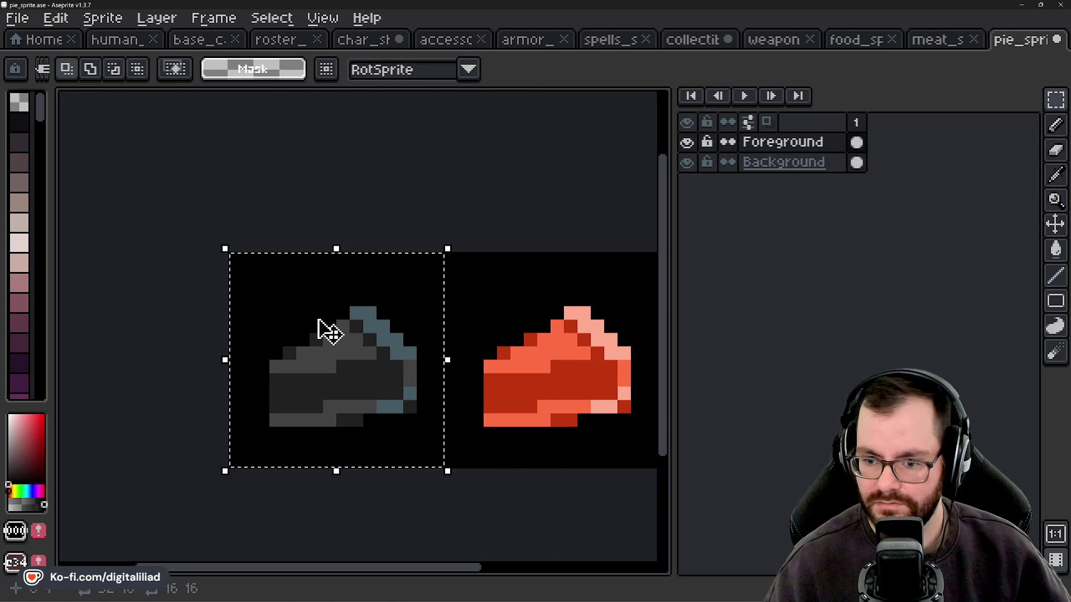
left_click_drag(514, 217, 442, 212)
left_click_drag(454, 306, 484, 357)
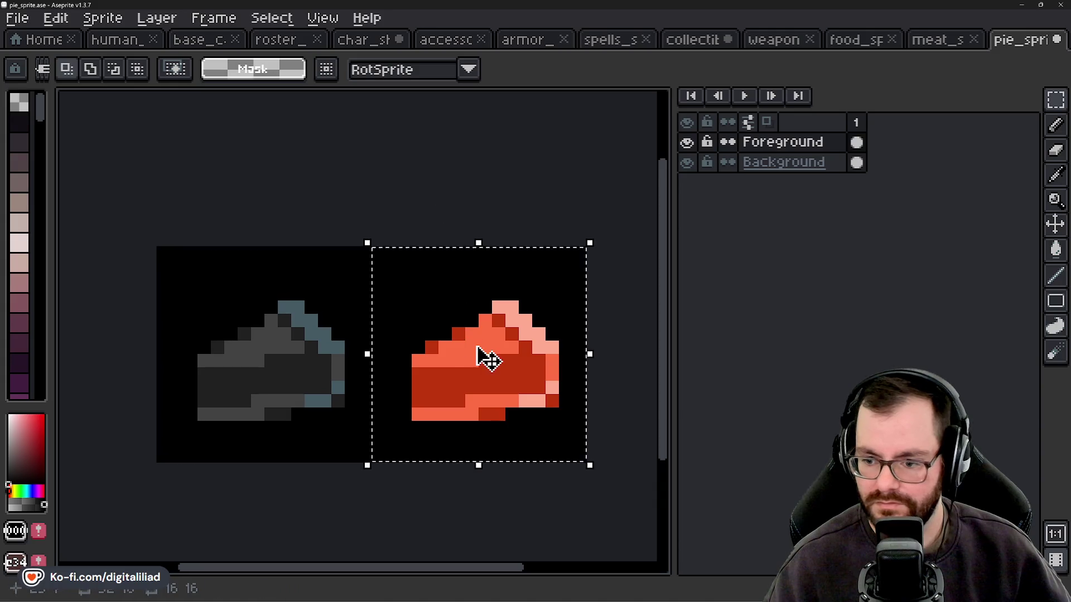
key("ctrl+d")
scroll(335, 280, "down", 1)
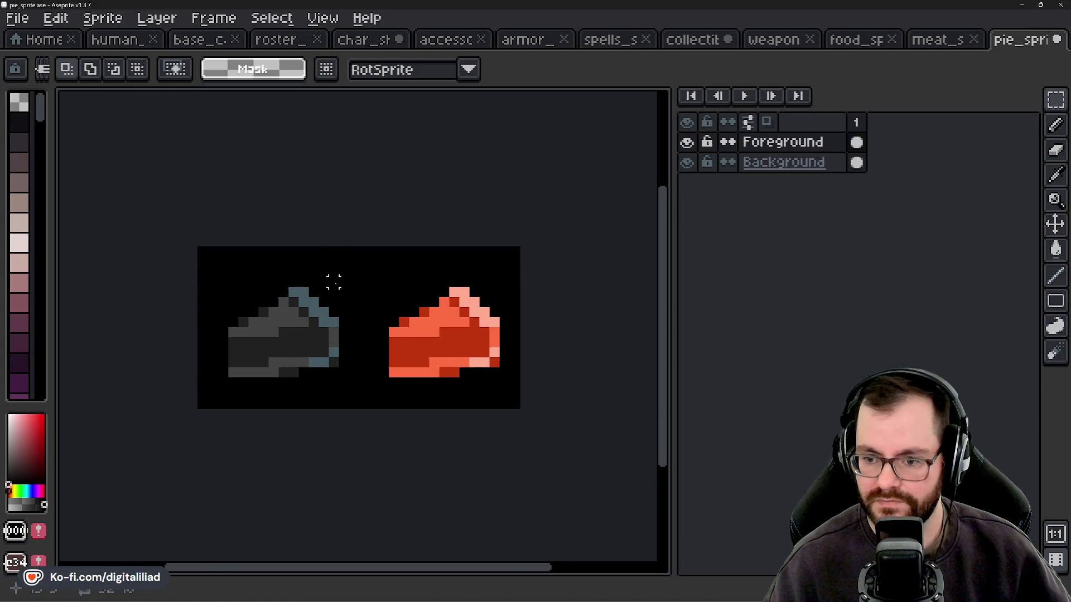
Save the pie sprite and export it as pie_sprite.png.
key("ctrl+s")
scroll(404, 287, "down", 1)
scroll(401, 274, "up", 1)
key("ctrl+alt+shift+s")
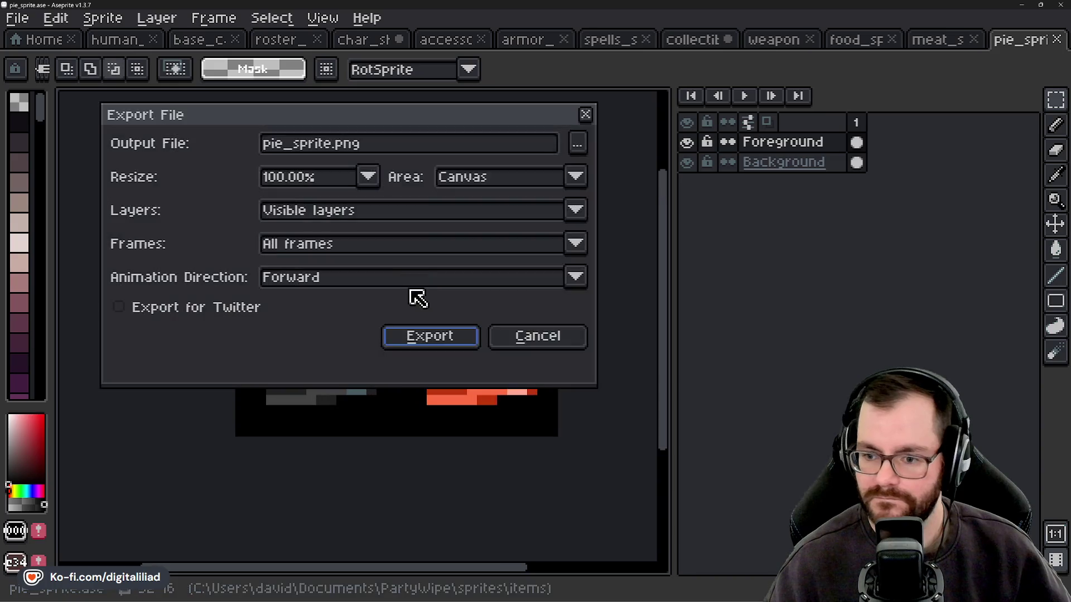
left_click(426, 336)
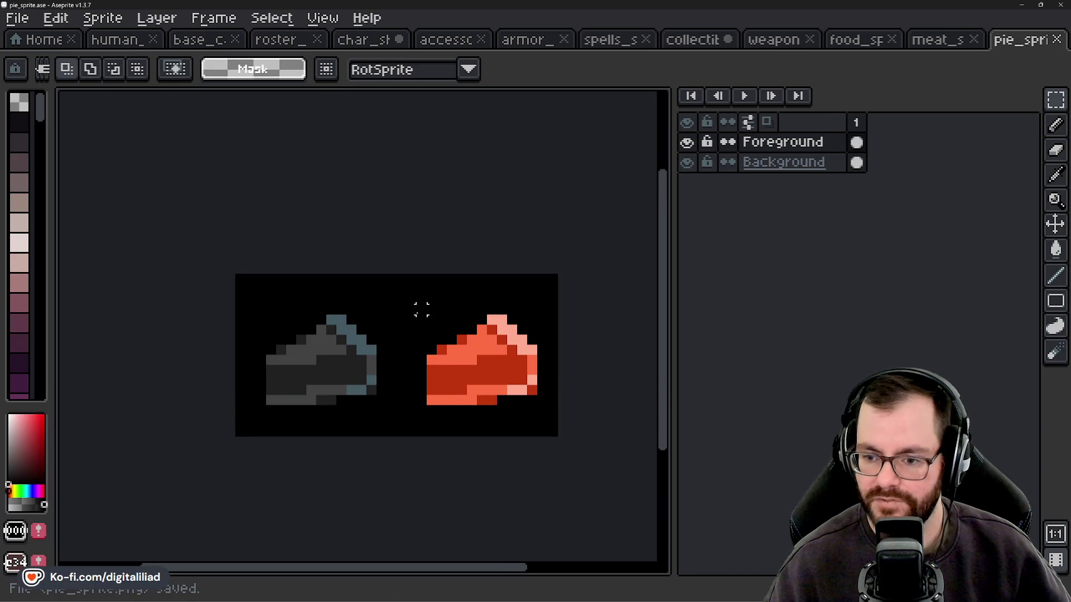
Save the sprite as pie_sprite_atlas and confirm the export.
left_click(17, 18)
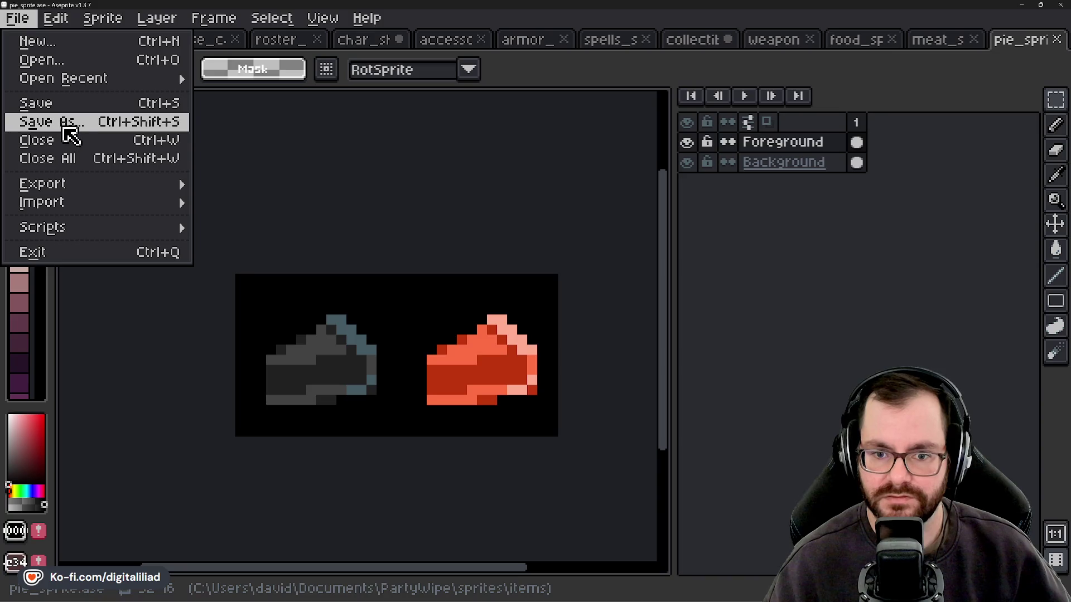
left_click(65, 127)
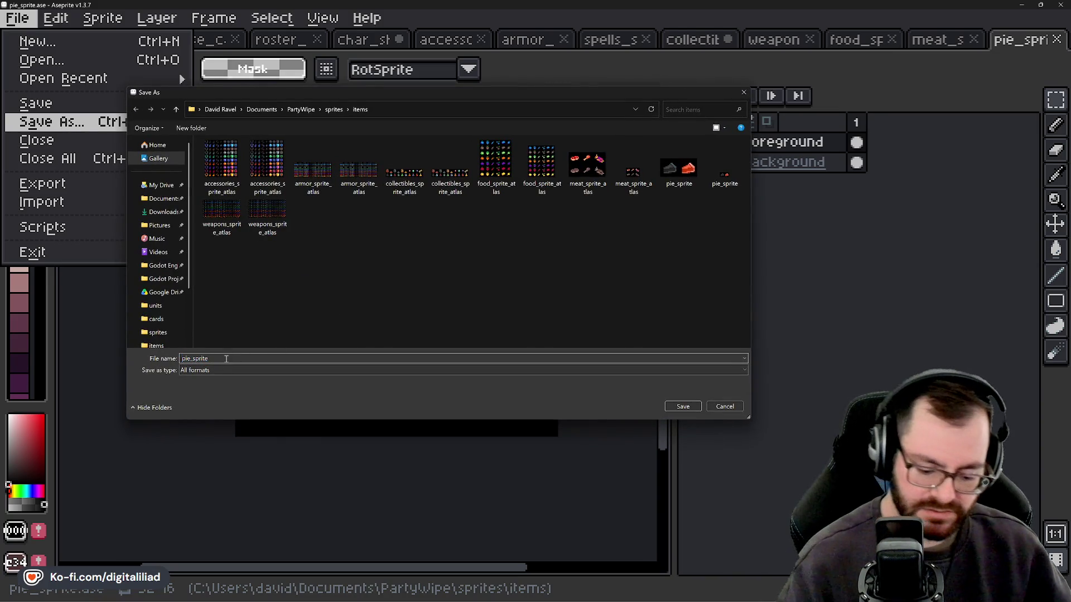
type("_atlas")
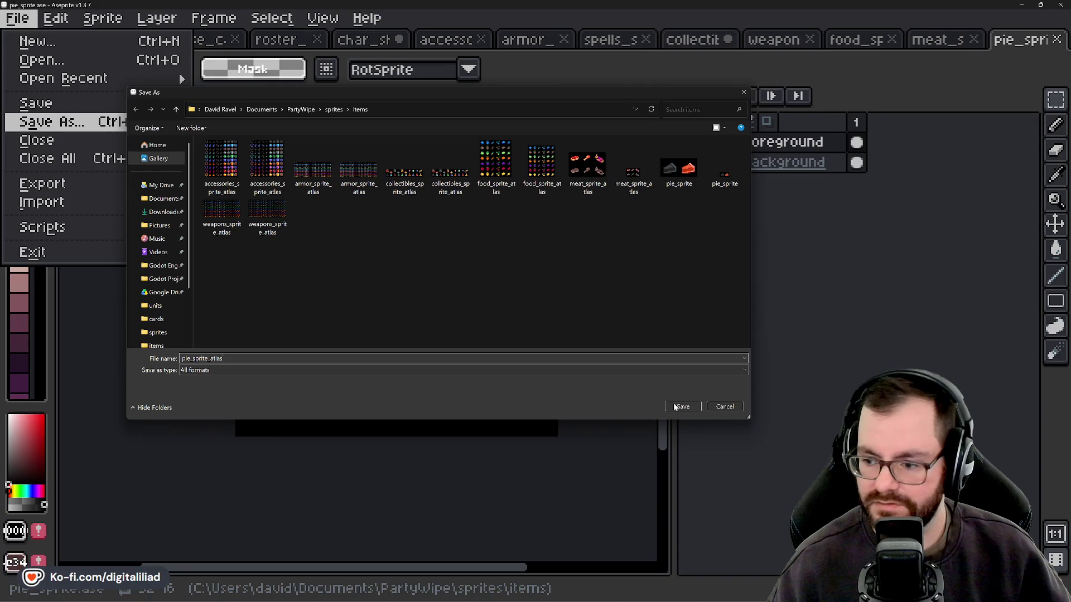
left_click(682, 406)
left_click(432, 335)
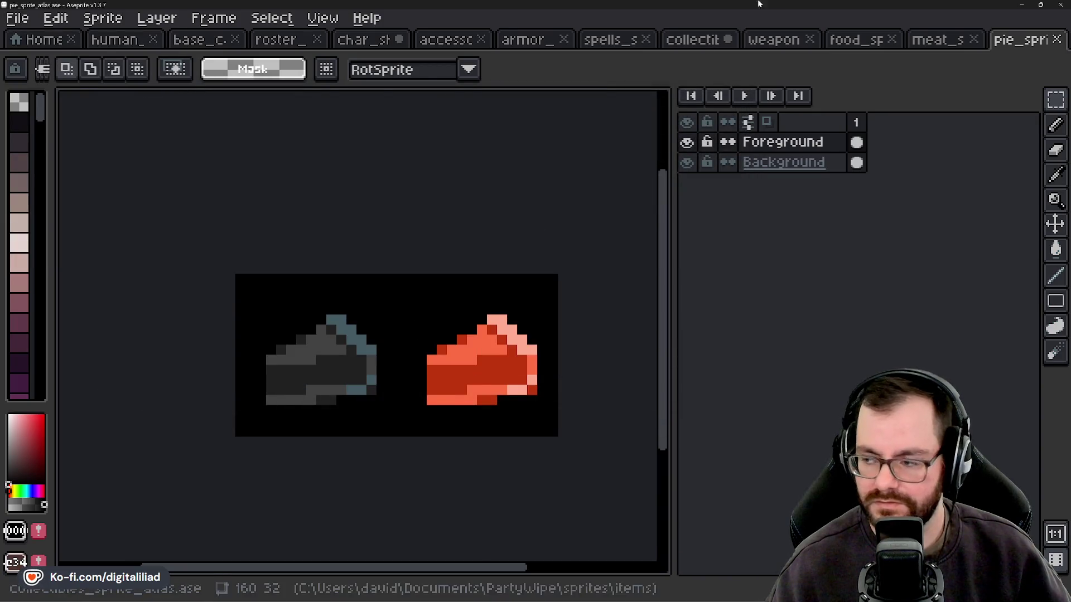
left_click(1056, 39)
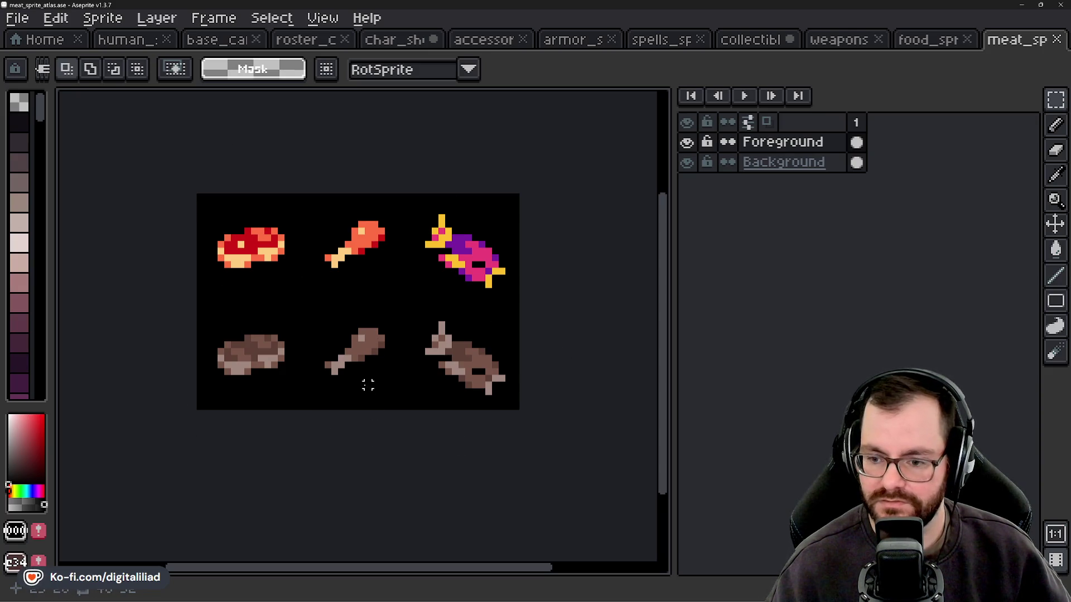
Switch to char_sheet, clear its selection and fit the whole Knight card in view.
left_click_drag(402, 217, 429, 249)
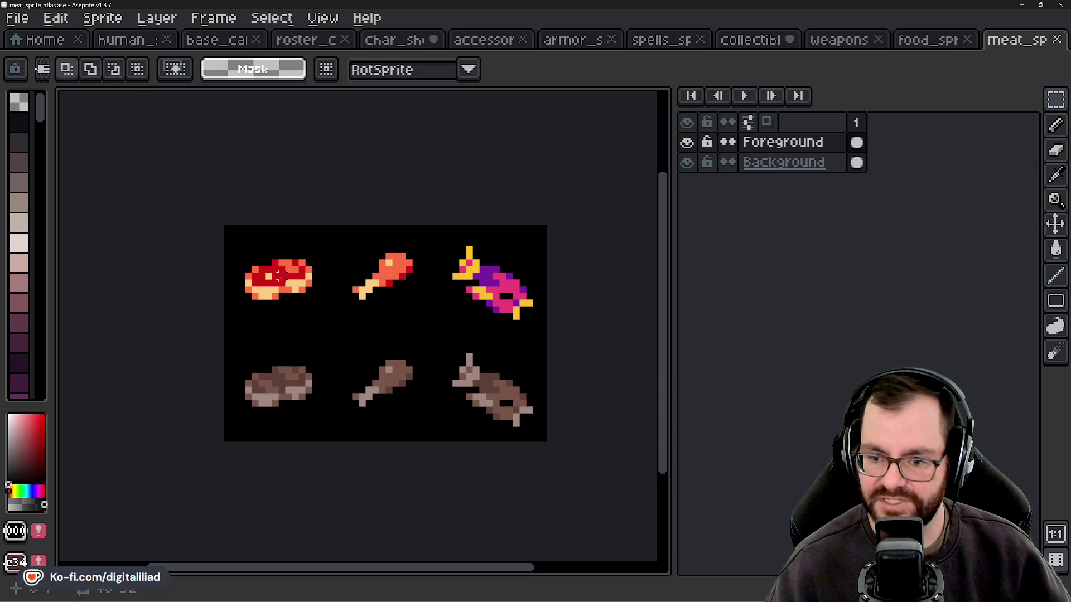
mouse_move(409, 601)
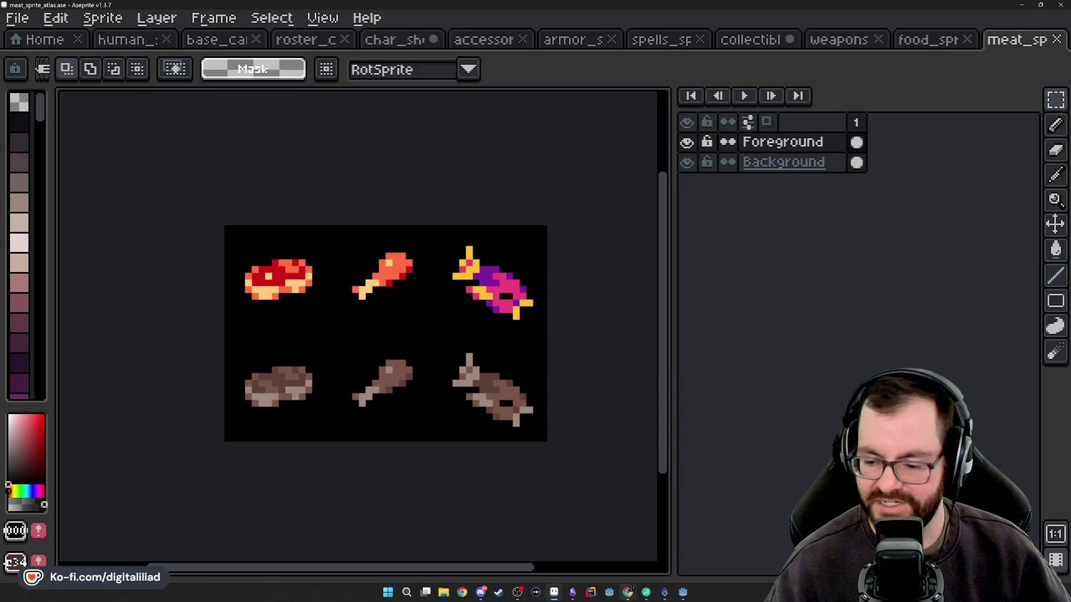
mouse_move(574, 597)
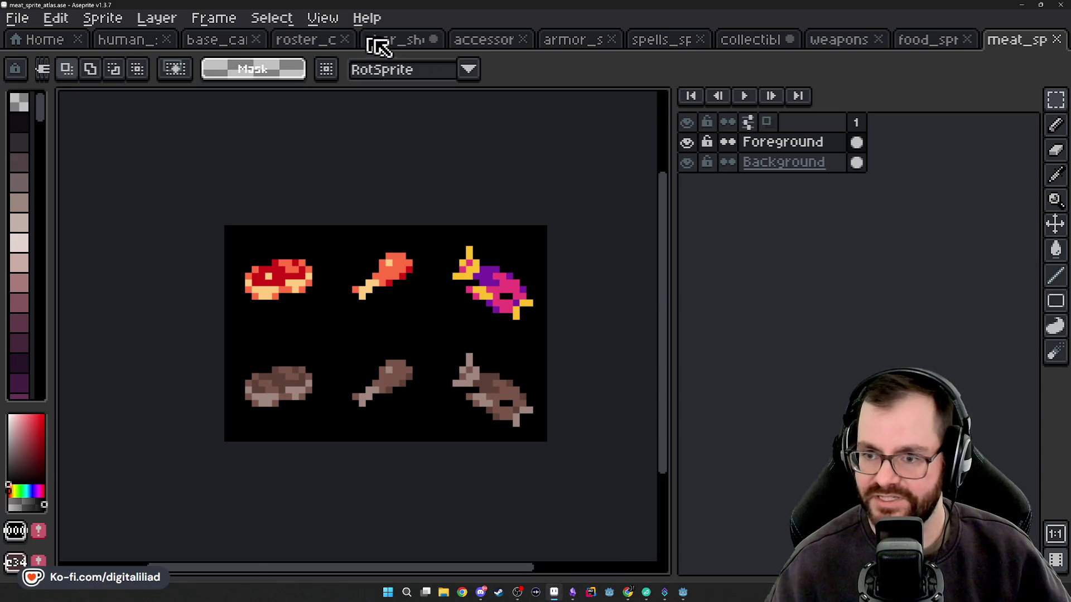
left_click(375, 40)
key("ctrl+d")
left_click_drag(306, 276, 349, 335)
key("ctrl+0")
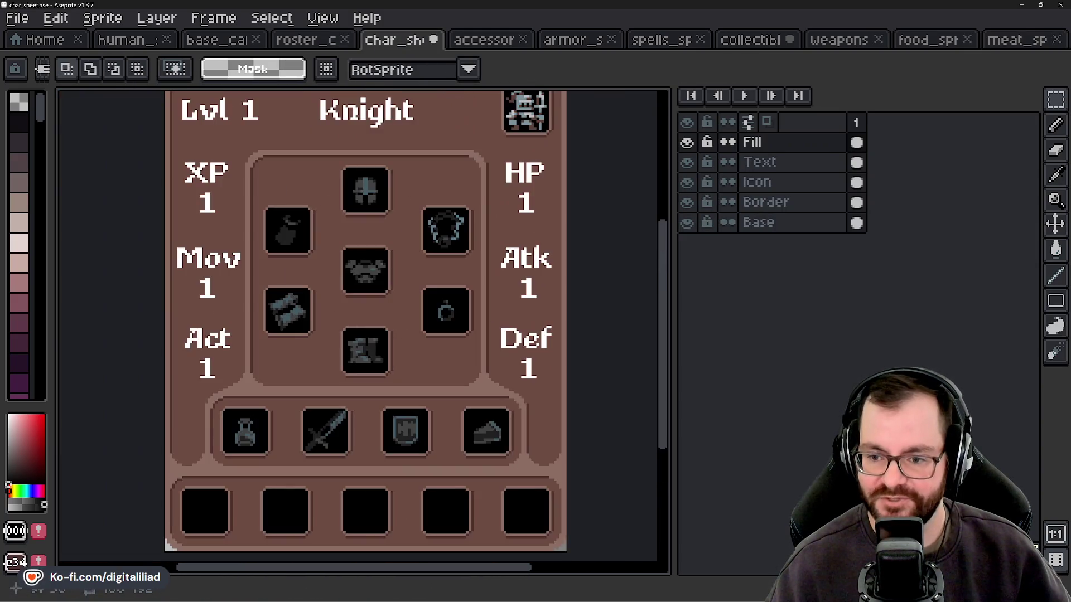
Look through the human, meat, food and collectibles sprite atlases.
left_click(156, 41)
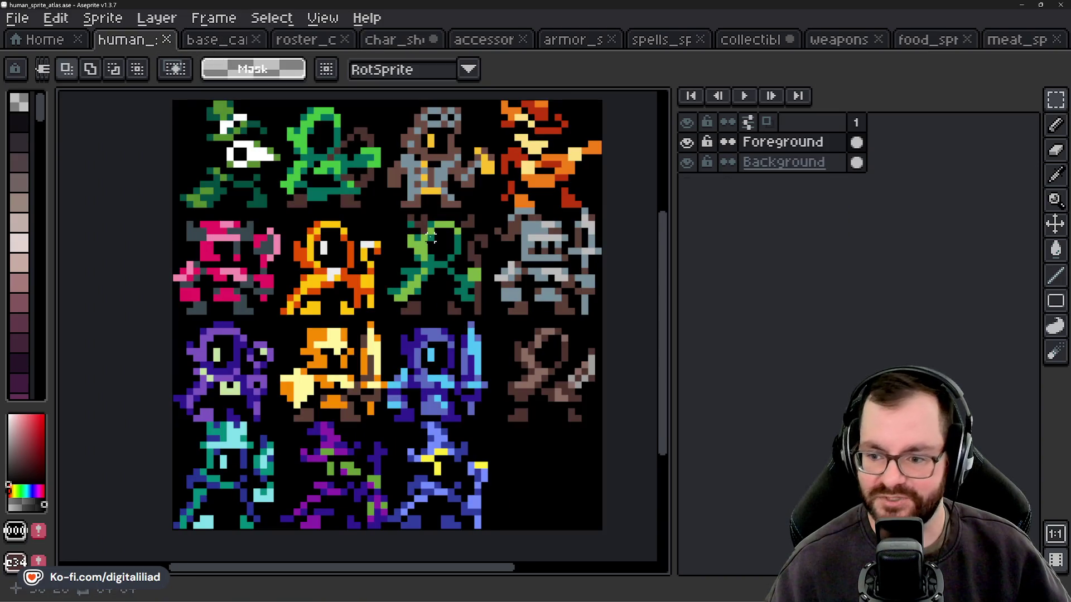
left_click(1017, 44)
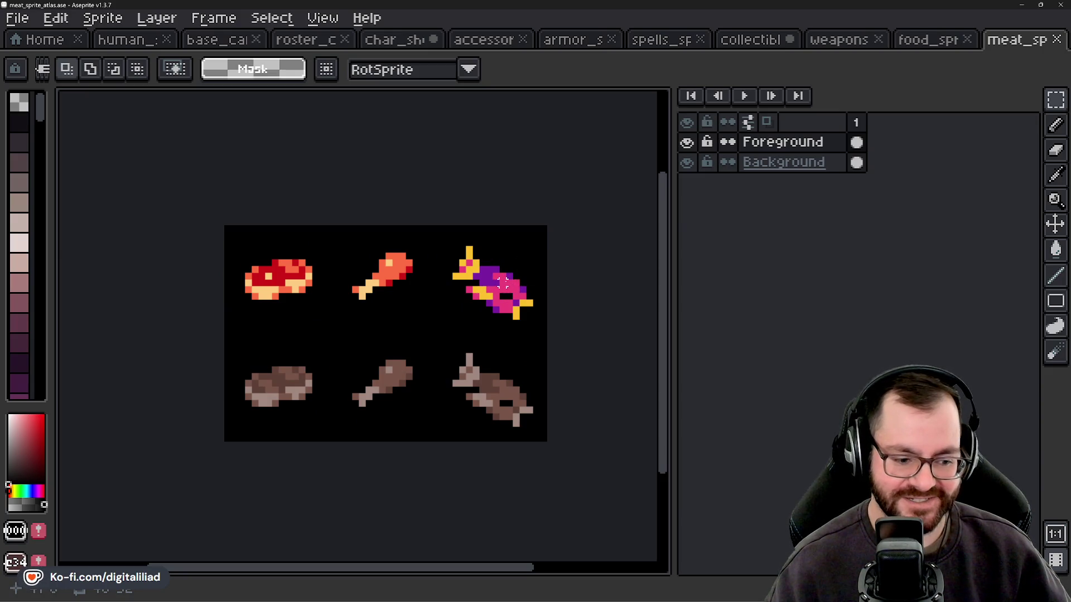
left_click(921, 42)
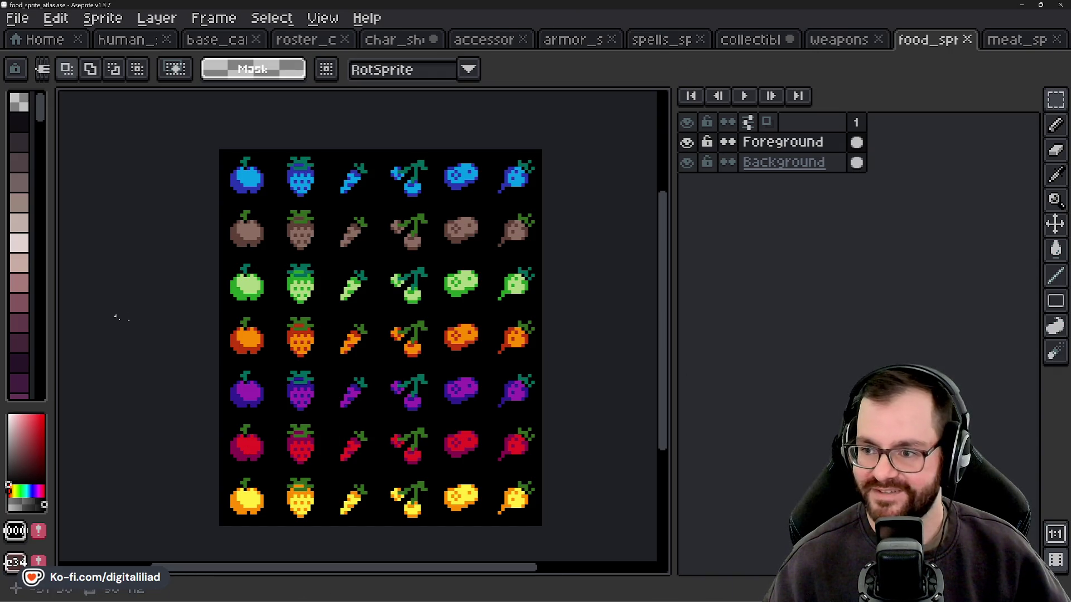
scroll(369, 384, "down", 1)
scroll(332, 318, "up", 1)
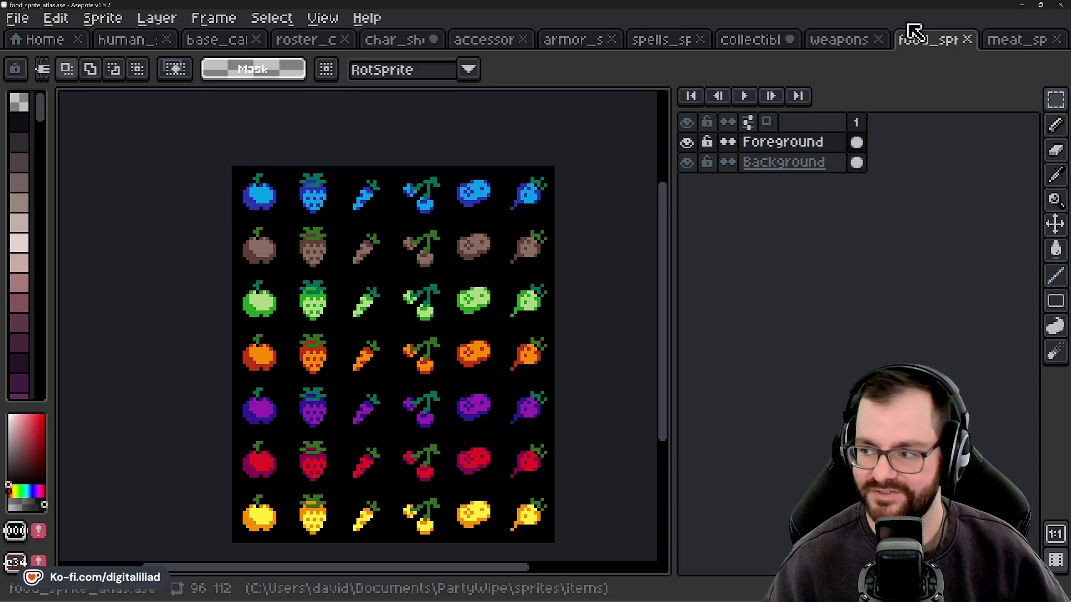
left_click(746, 44)
scroll(304, 257, "up", 1)
scroll(239, 358, "down", 1)
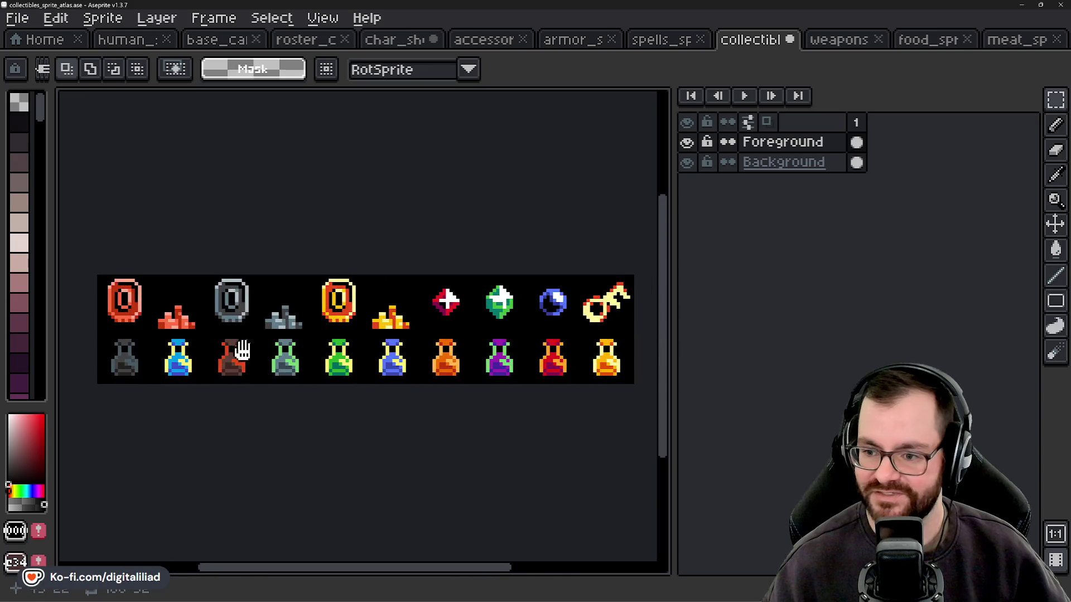
scroll(255, 335, "up", 1)
Check the spells atlas and the character sheet's lower slots, then go to the Home page.
left_click(658, 40)
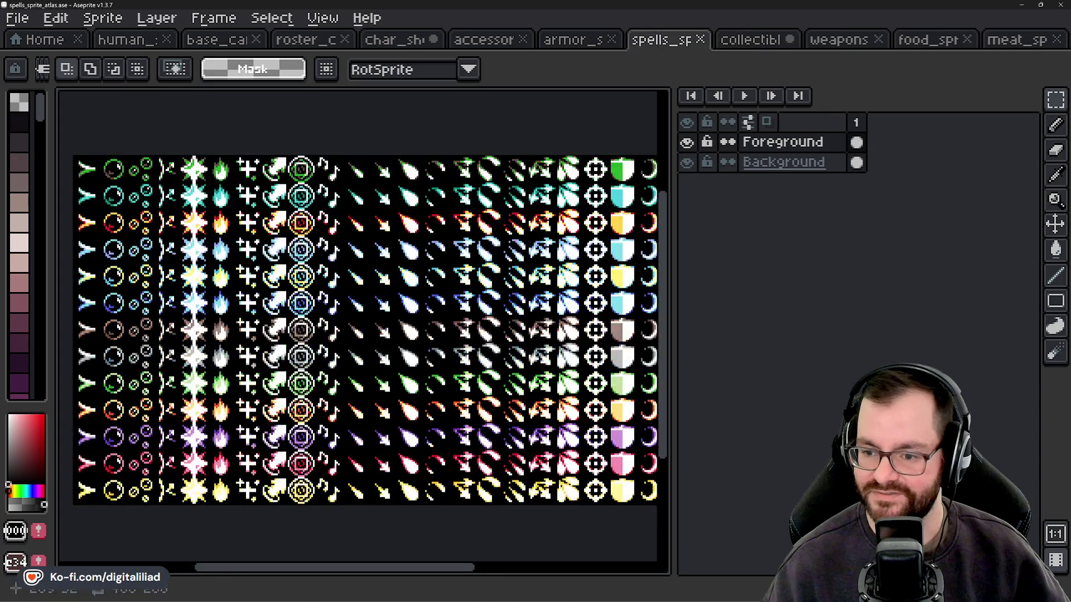
scroll(333, 222, "down", 2)
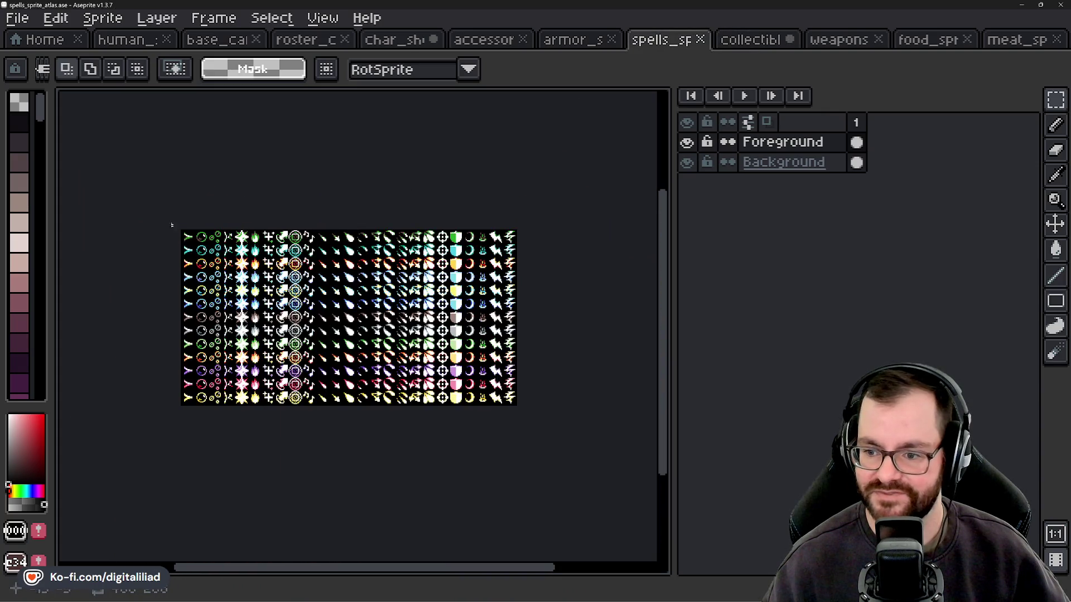
left_click_drag(362, 254, 374, 267)
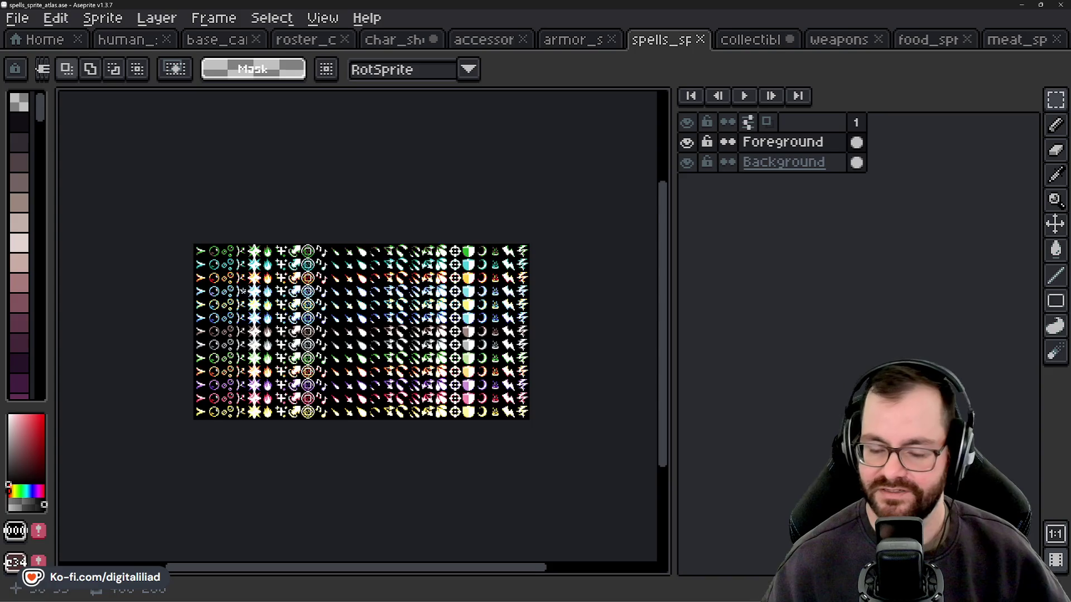
scroll(243, 291, "up", 1)
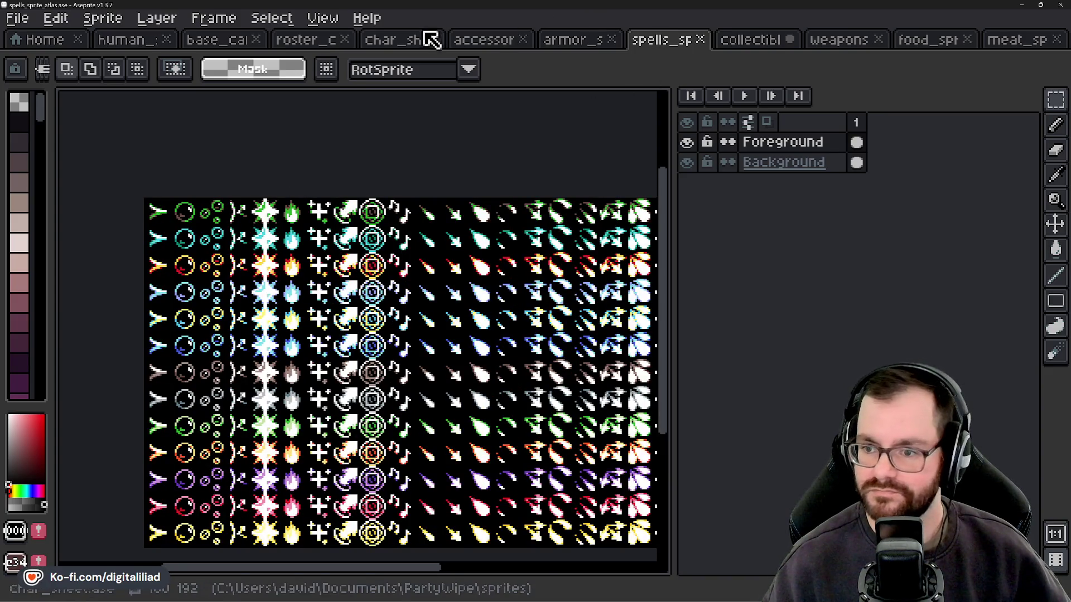
left_click(396, 40)
left_click_drag(388, 410, 388, 343)
scroll(179, 430, "up", 1)
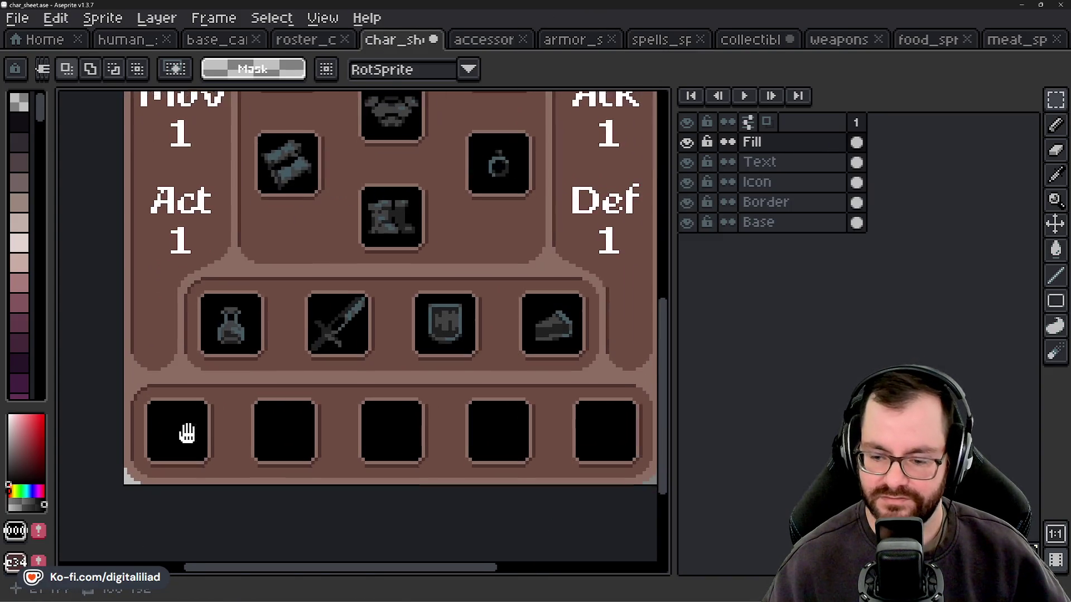
left_click(45, 39)
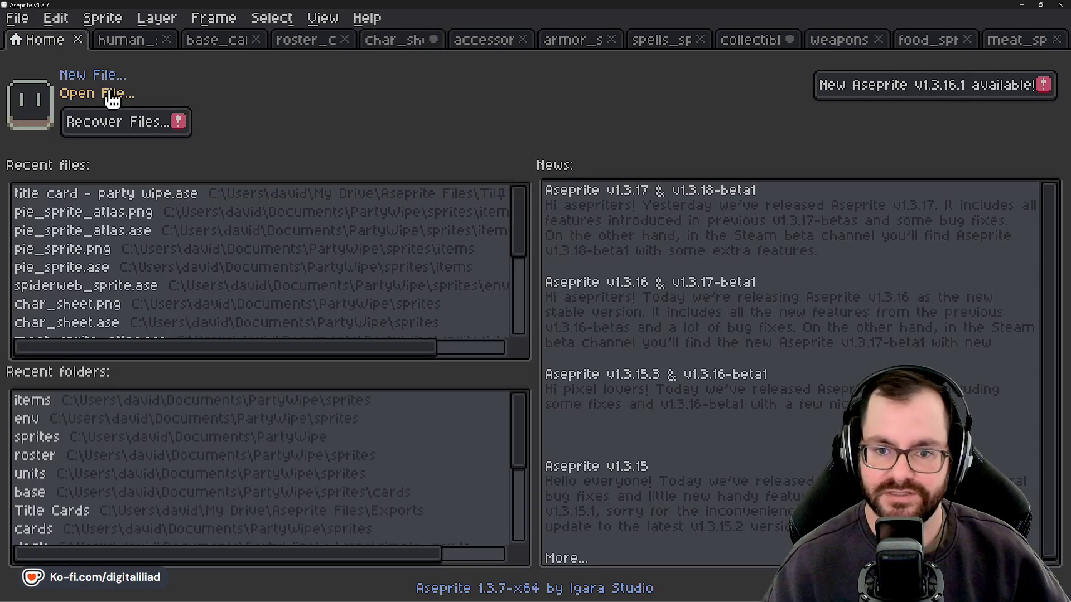
Cancel opening a file, view the weapons and collectibles atlases, and restore the bottle selection.
left_click(89, 93)
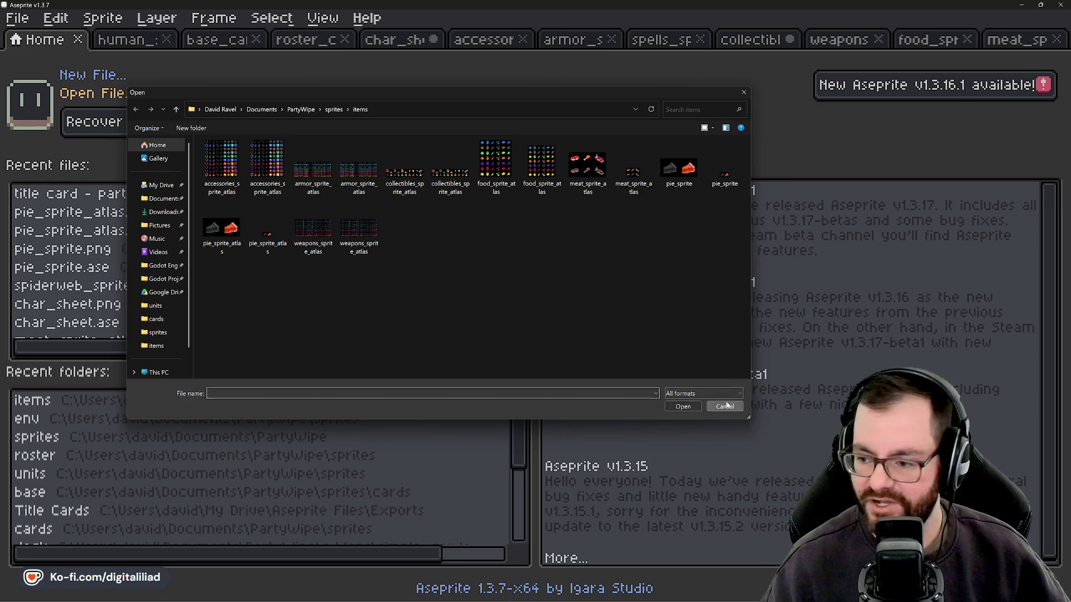
key("Escape")
left_click(839, 45)
left_click(764, 45)
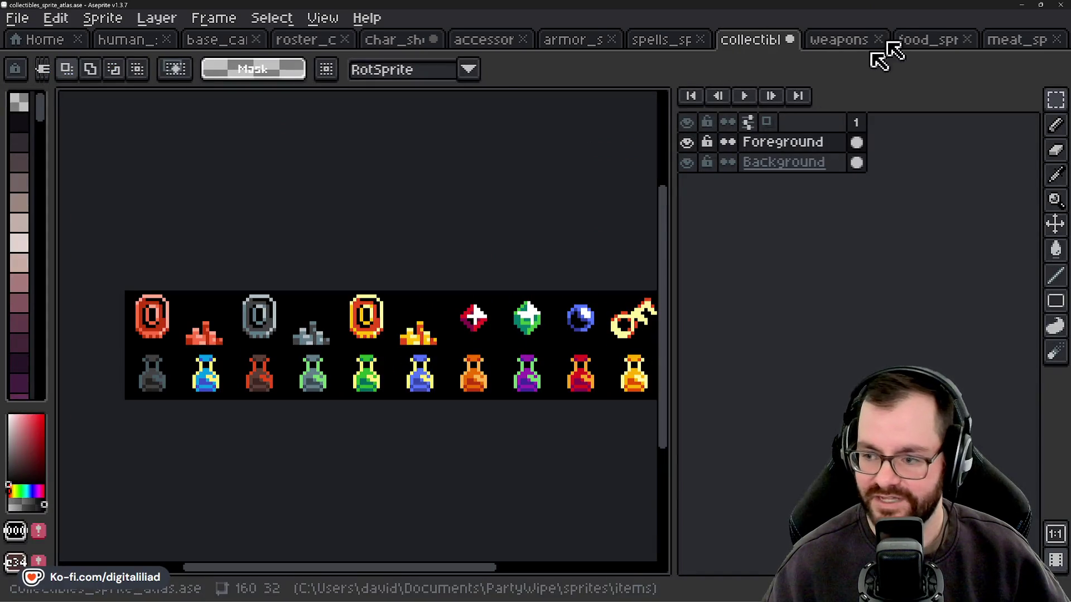
key("ctrl+z")
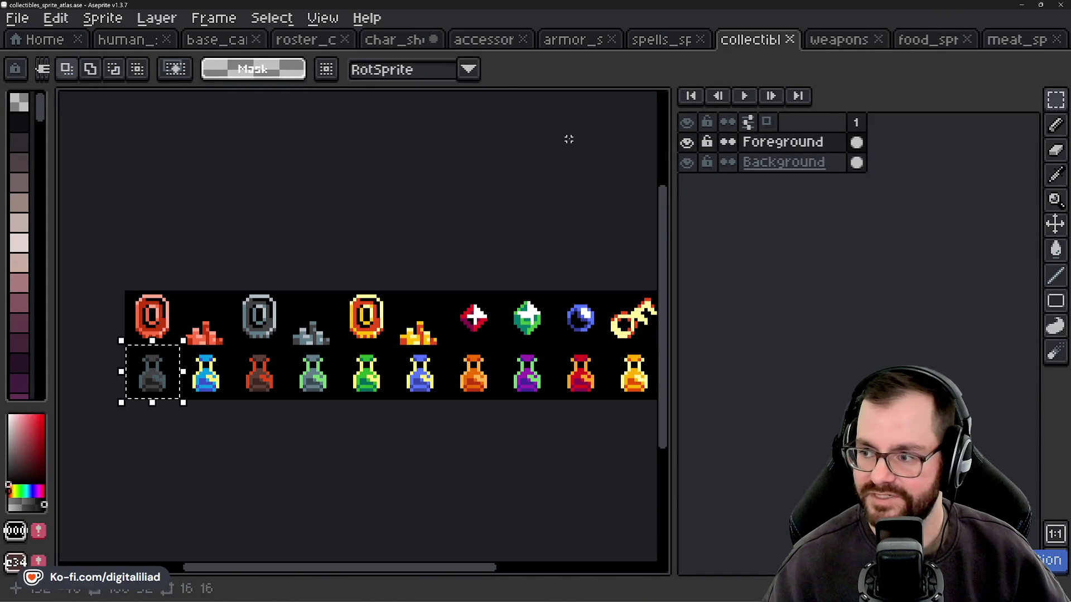
Select the whole row of brown food sprites in the food atlas.
left_click(957, 42)
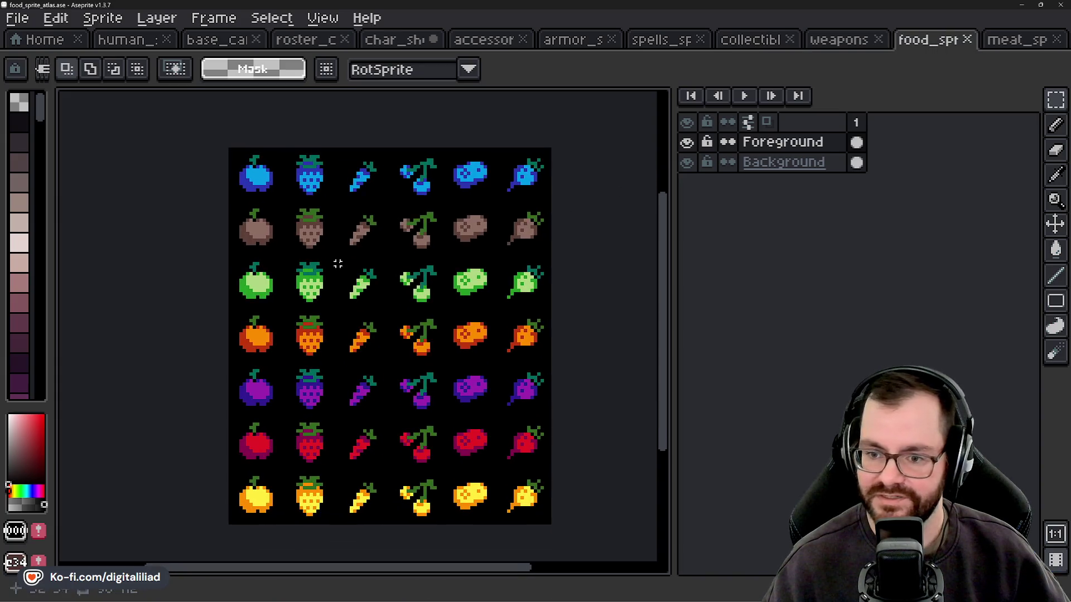
scroll(250, 228, "up", 2)
scroll(250, 229, "down", 1)
mouse_move(187, 244)
left_mouse_down()
mouse_move(446, 262)
mouse_move(591, 237)
left_mouse_up()
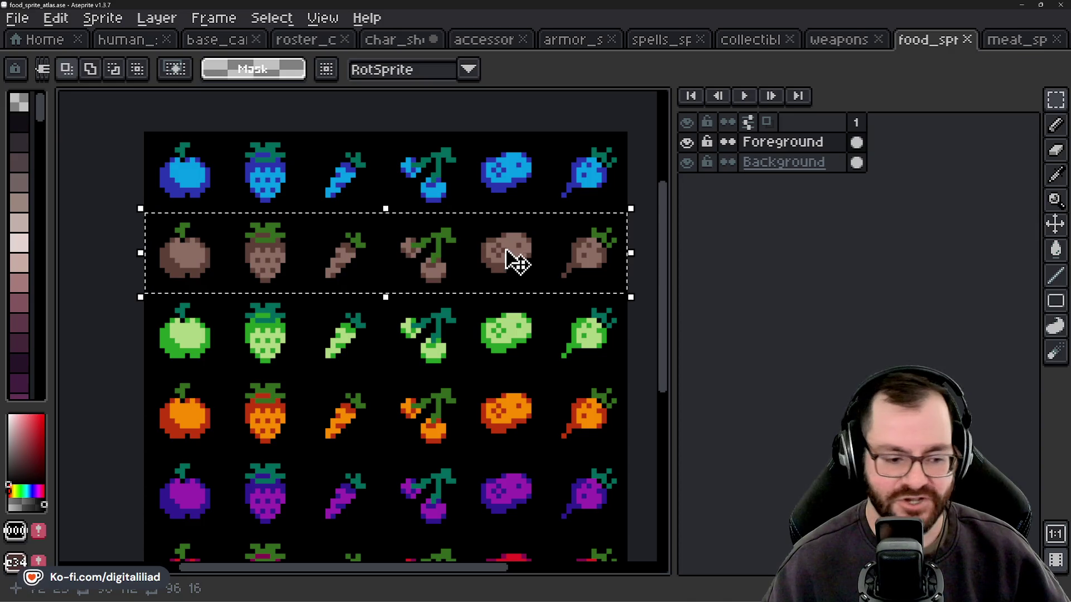
scroll(260, 244, "down", 1)
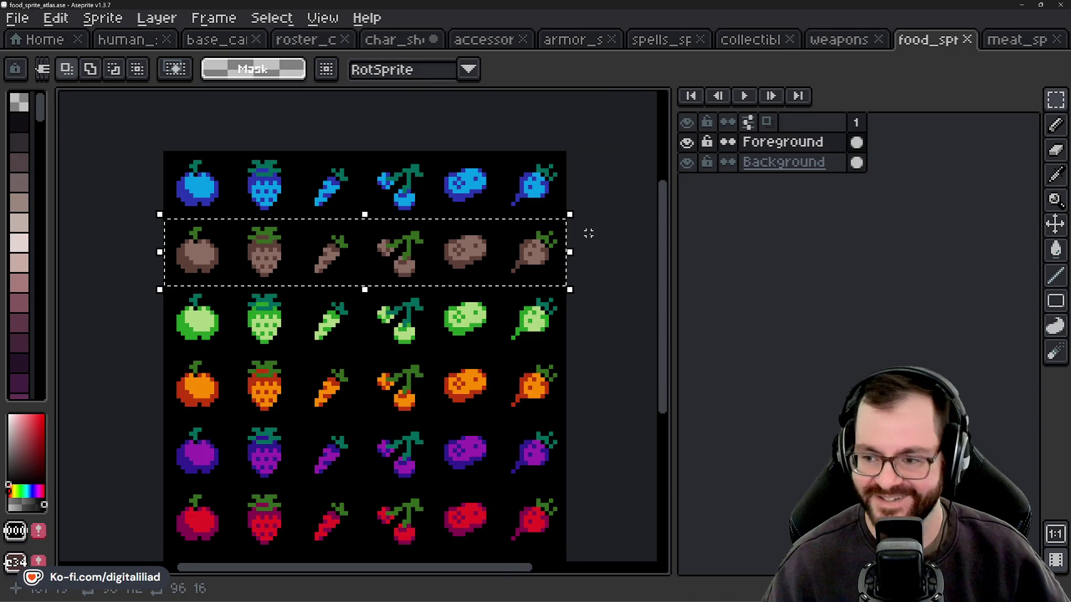
left_click_drag(617, 275, 575, 208)
scroll(568, 245, "down", 1)
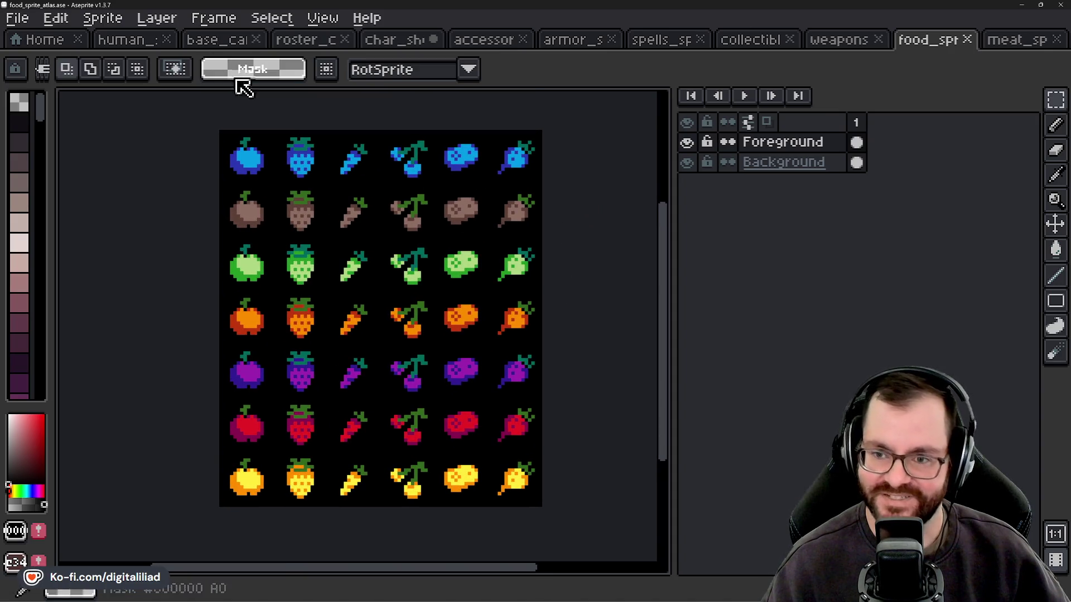
Return to the character sheet and frame the Knight card in view.
left_click(396, 40)
mouse_move(356, 243)
left_mouse_down()
mouse_move(372, 333)
mouse_move(370, 450)
mouse_move(349, 314)
mouse_move(363, 416)
mouse_move(368, 318)
mouse_move(389, 325)
mouse_move(375, 440)
mouse_move(363, 274)
mouse_move(346, 415)
left_mouse_up()
scroll(357, 260, "down", 1)
left_click_drag(367, 300, 368, 233)
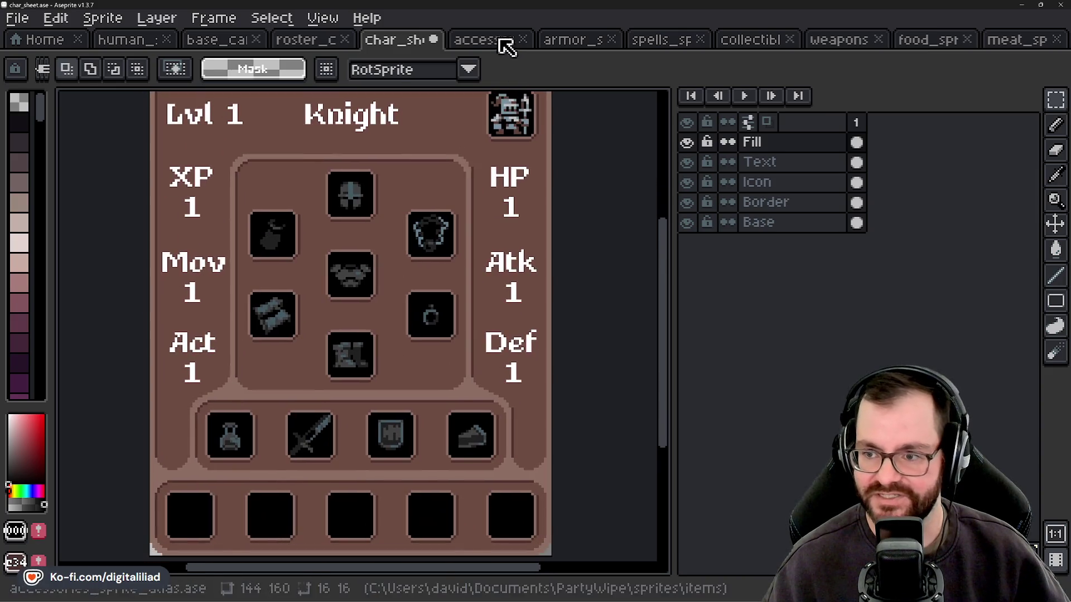
Cycle through the base card's colour variants, then select the green character in the human atlas.
left_click(304, 40)
left_click(239, 44)
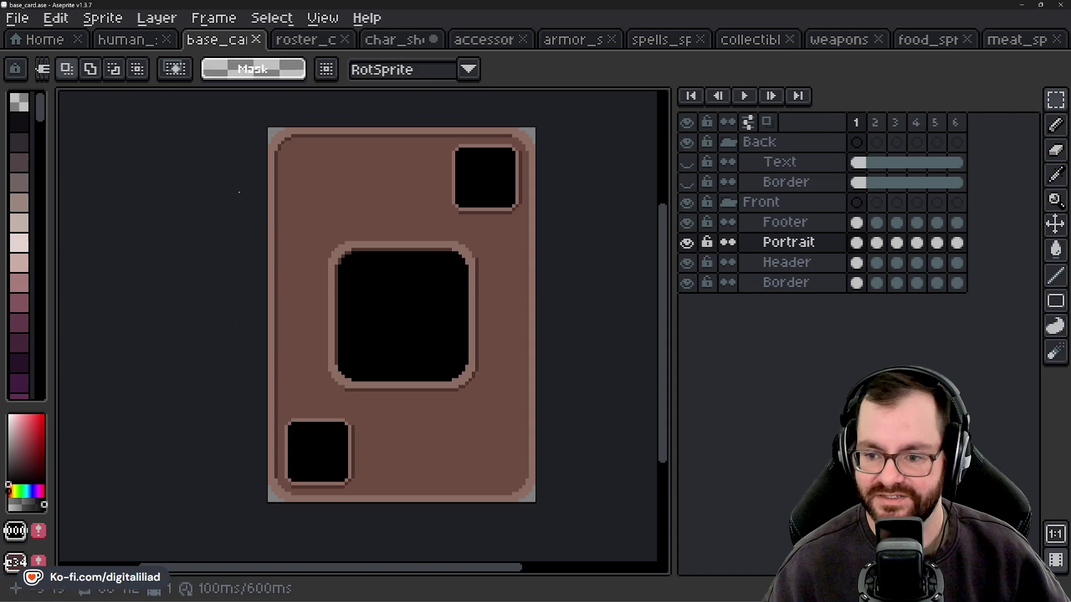
left_click(857, 122)
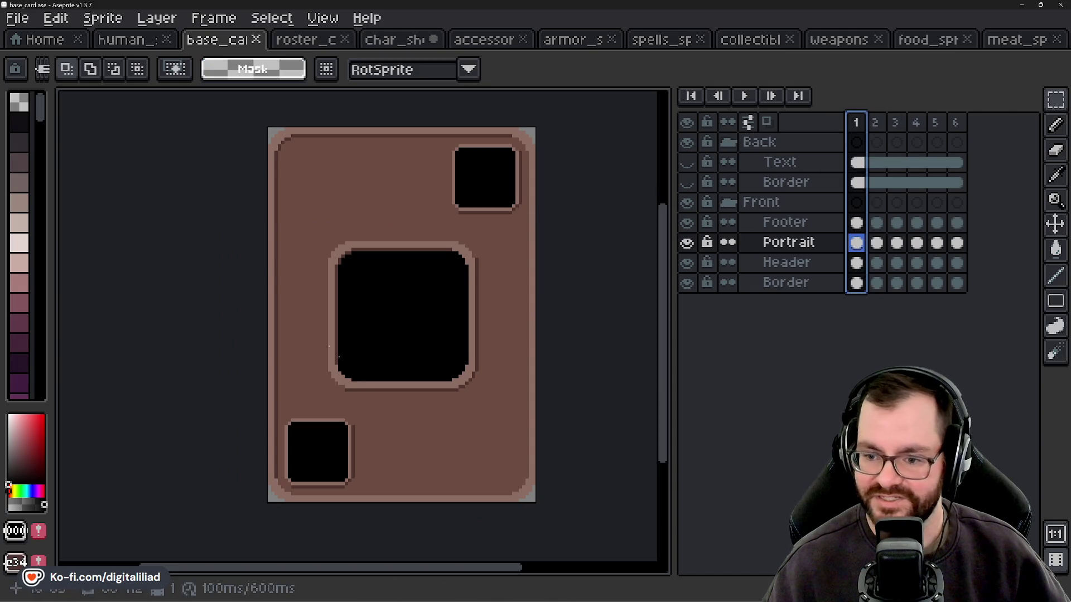
key("Right")
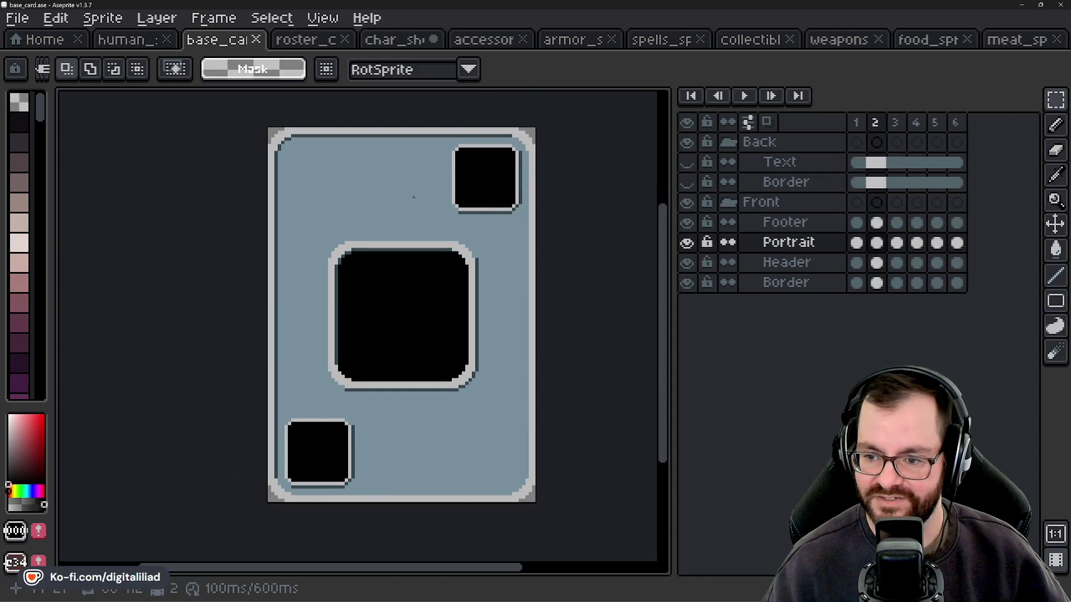
key("Right")
key("Right")
key("Right")
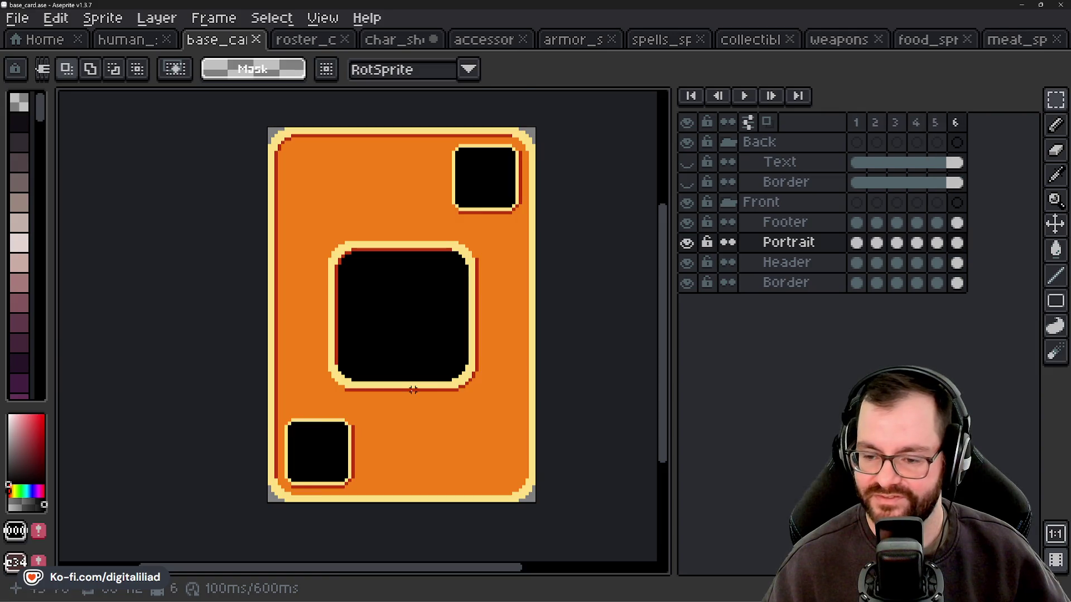
key("Right")
key("Right")
key("Right")
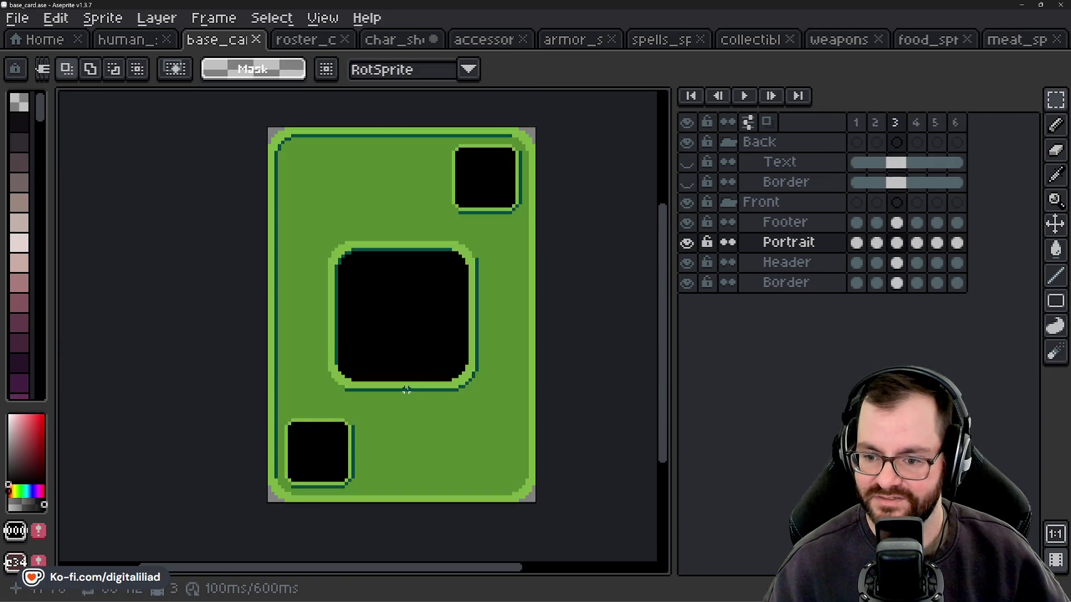
key("Right")
key("Right")
key("Right")
key("Left")
key("Left")
key("Left")
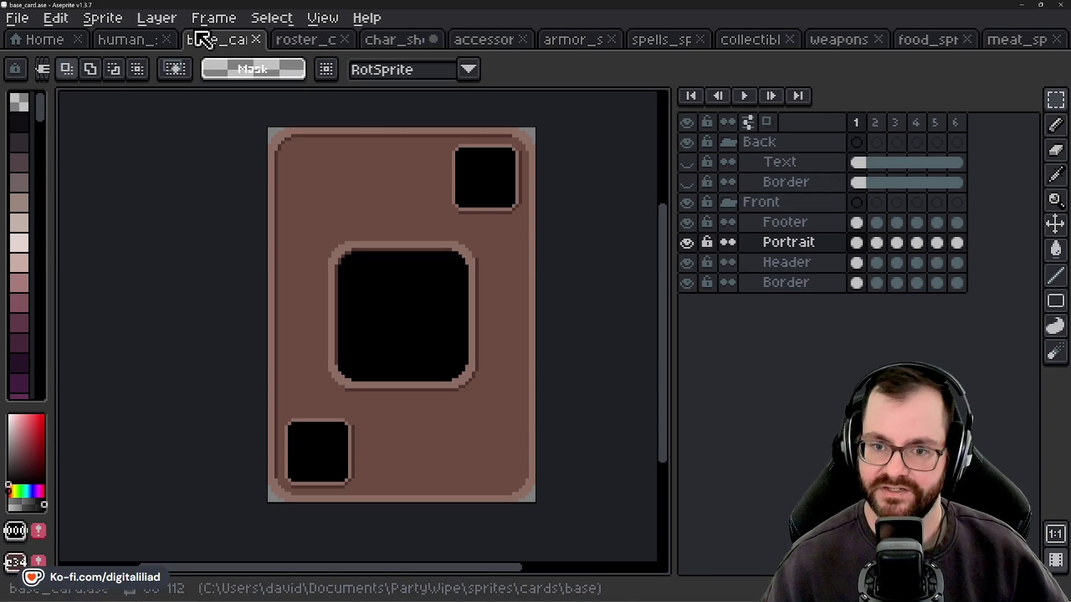
left_click(136, 40)
left_click(323, 148)
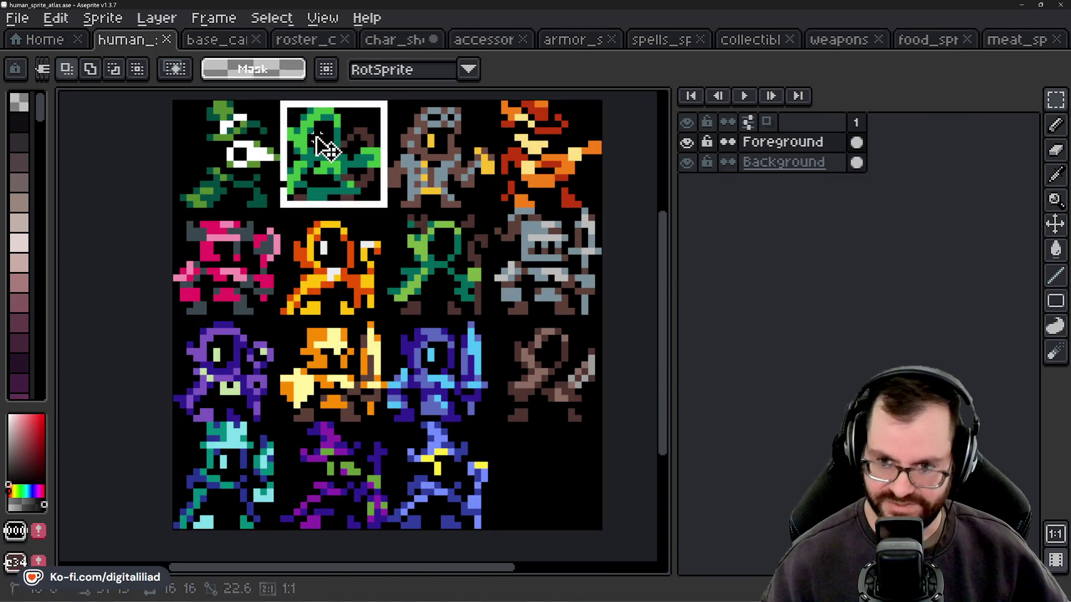
left_click(550, 153, "shift")
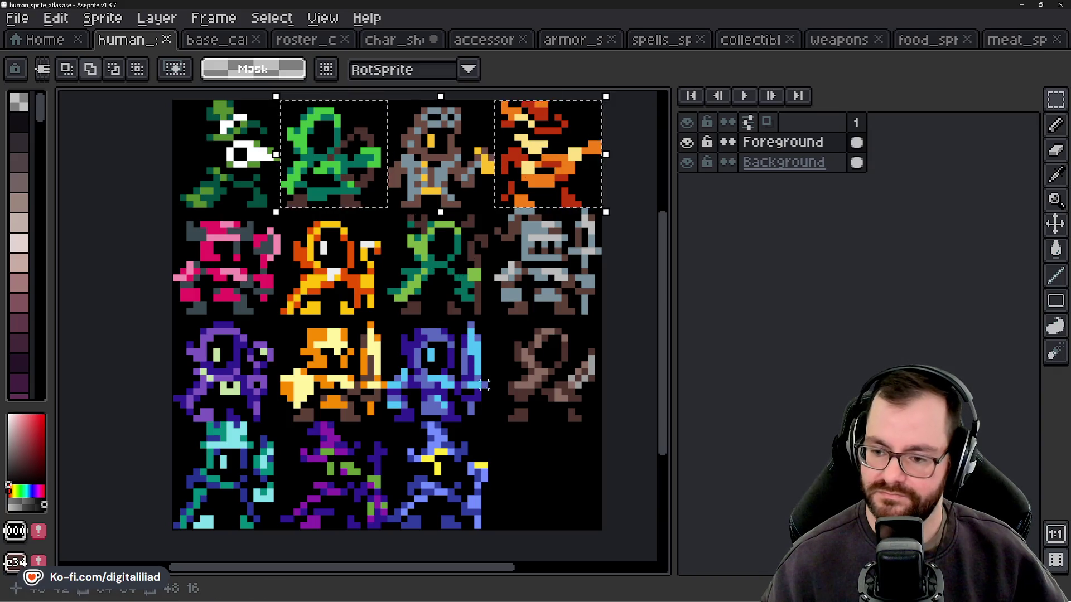
left_click(431, 491, "shift")
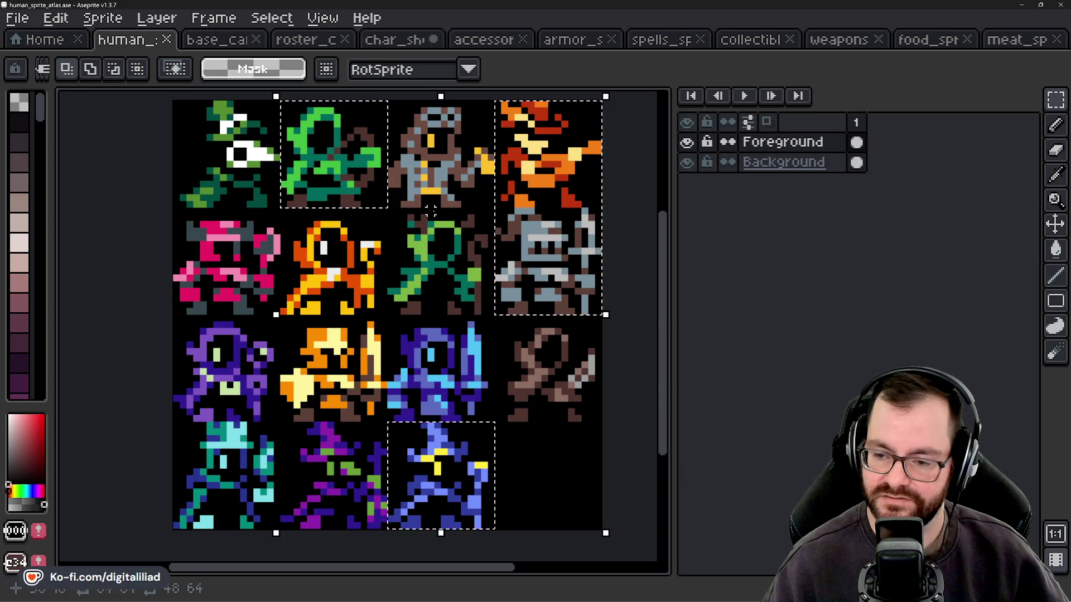
left_click(413, 40)
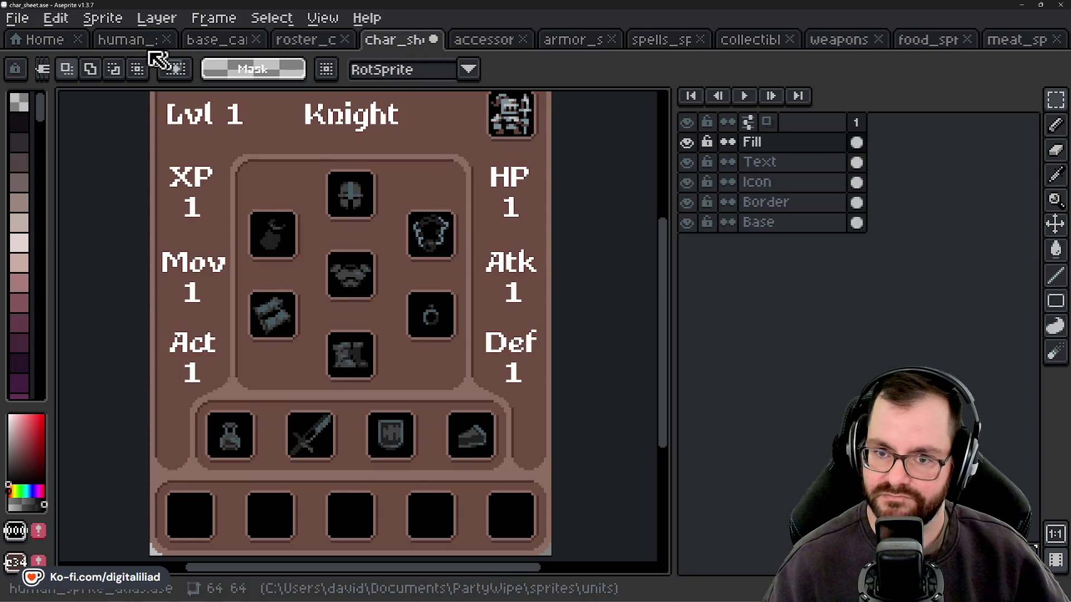
From the Home page, open ampholk_sprite_atlas in PartyWipe > sprites > units.
left_click(147, 48)
left_click(41, 43)
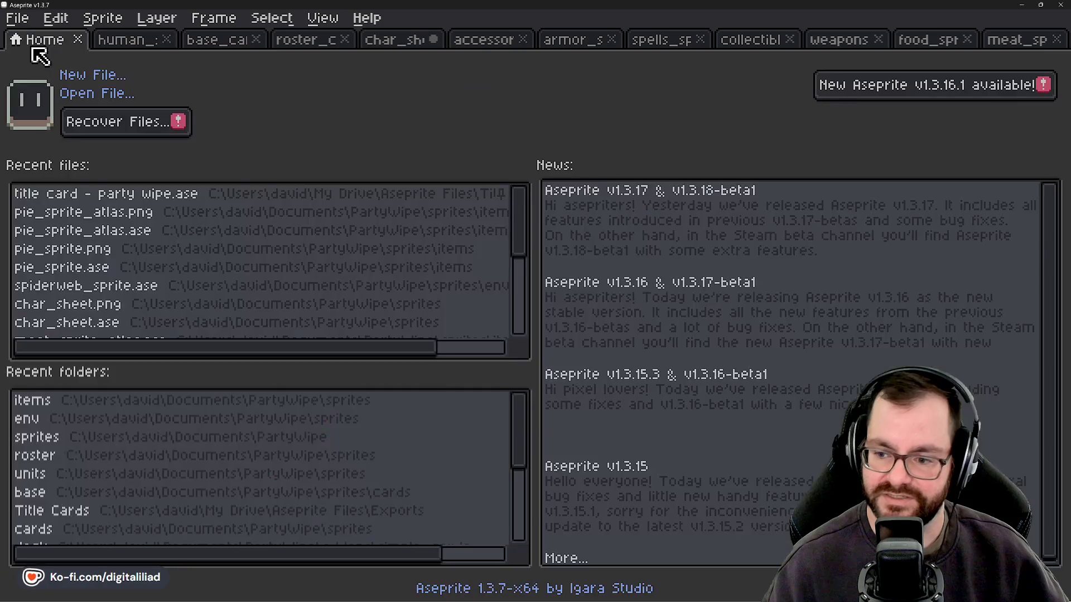
left_click(108, 100)
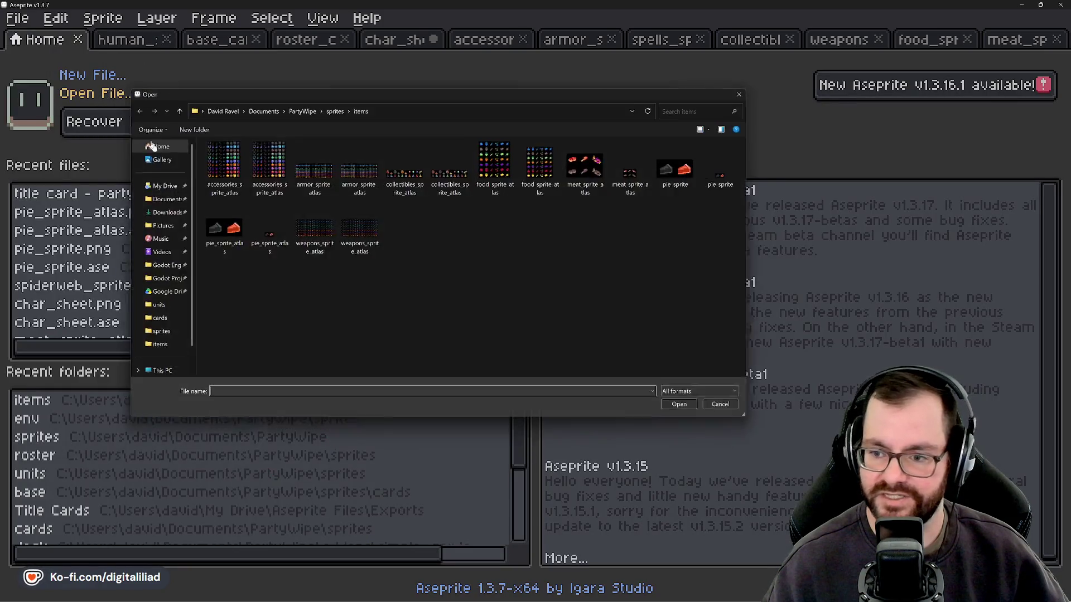
left_click(300, 109)
double_click(248, 265)
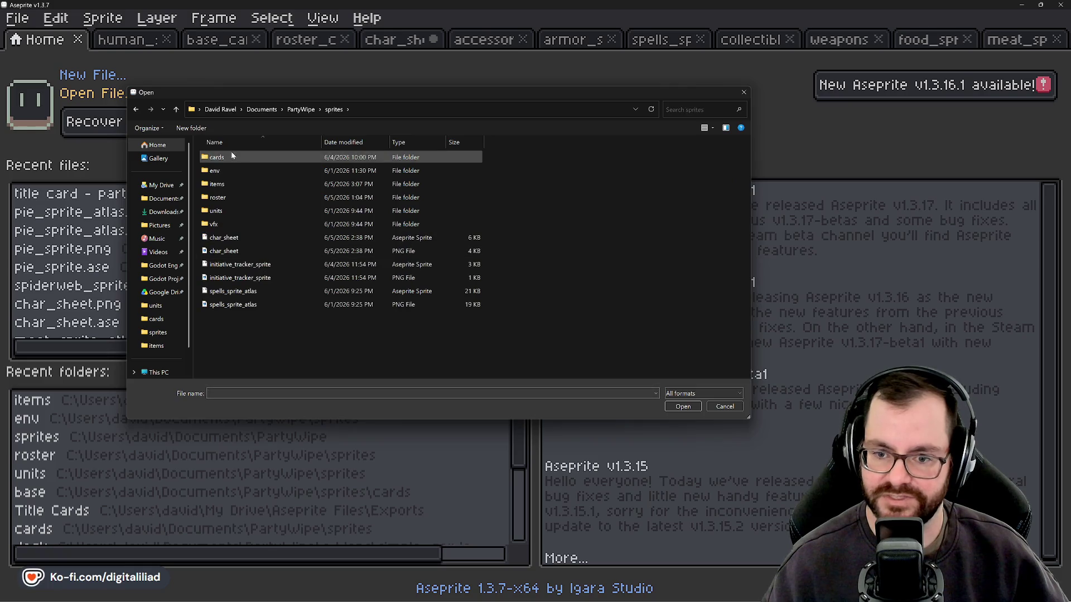
double_click(232, 212)
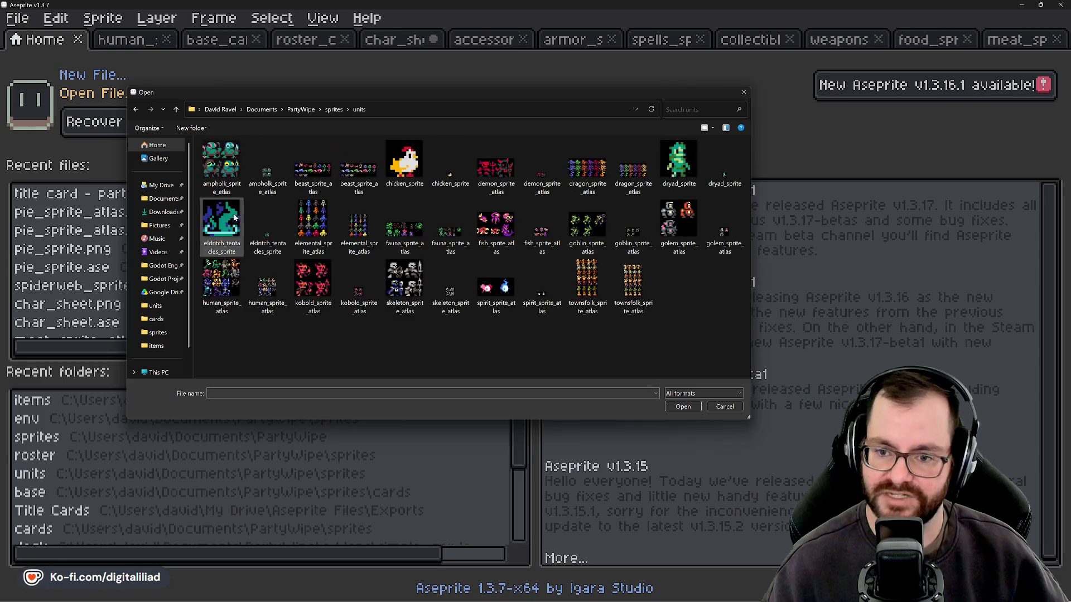
left_click(683, 406)
scroll(257, 309, "up", 1)
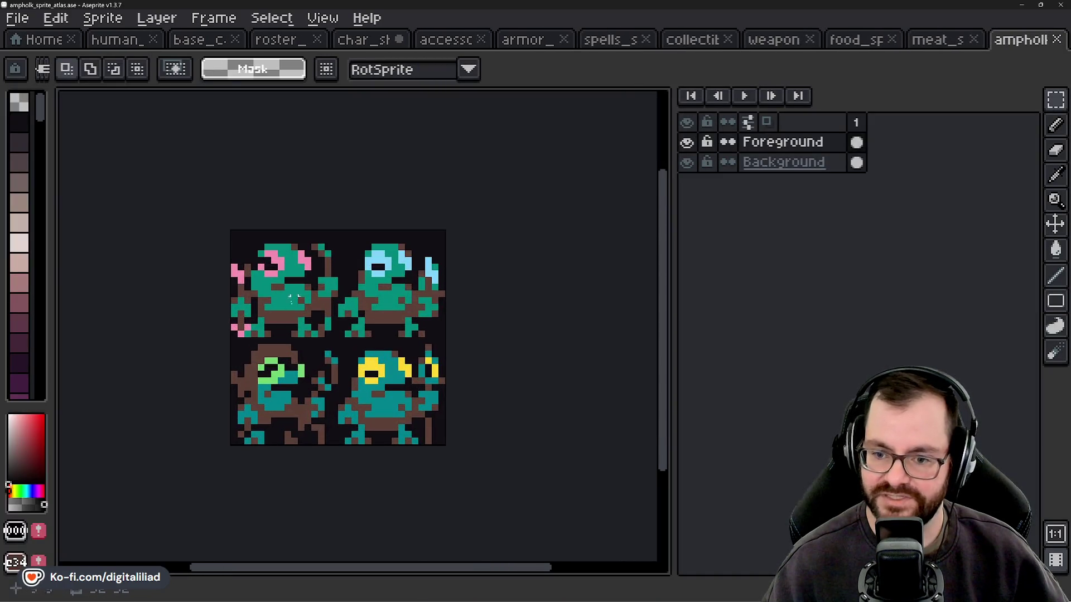
Flip each of the four 16×16 ampholk sprites horizontally within its cell.
left_click_drag(231, 229, 445, 445)
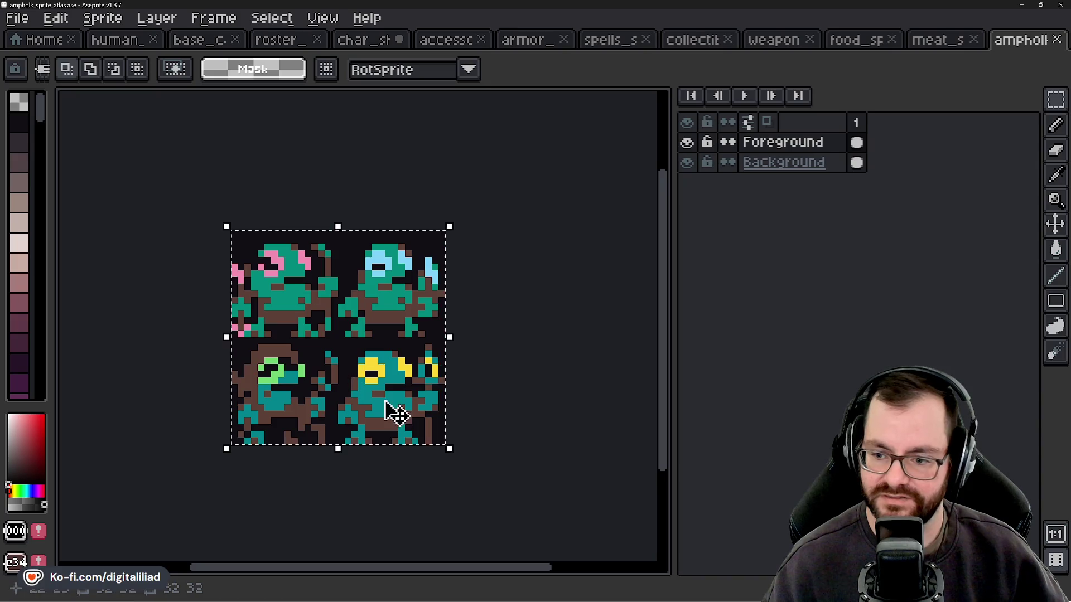
key("ctrl+d")
key("ctrl+shift+d")
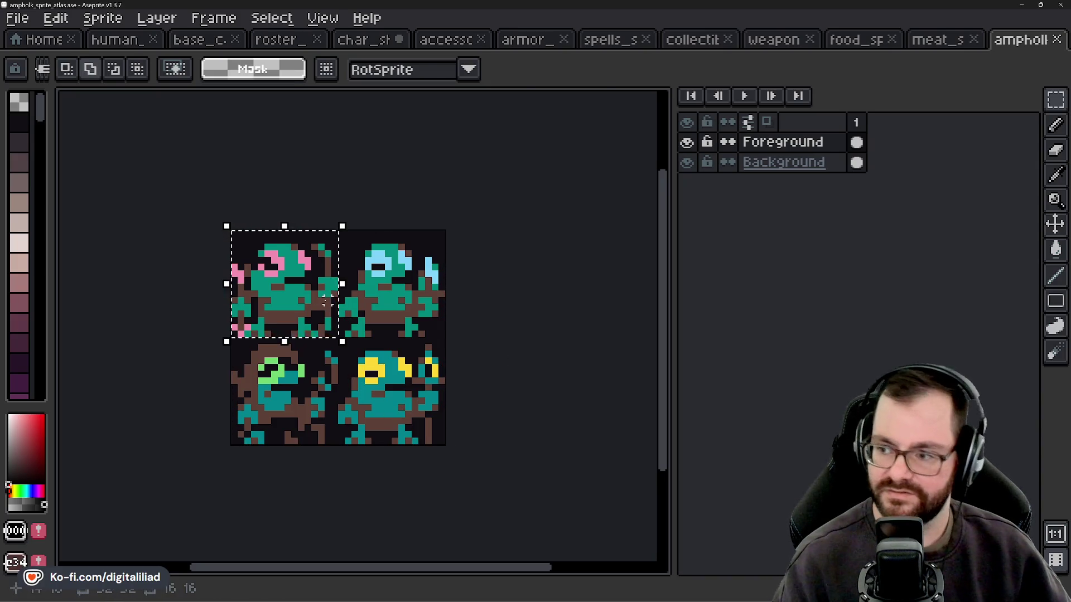
key("shift+h")
left_click(359, 306)
left_click_drag(359, 306, 422, 313)
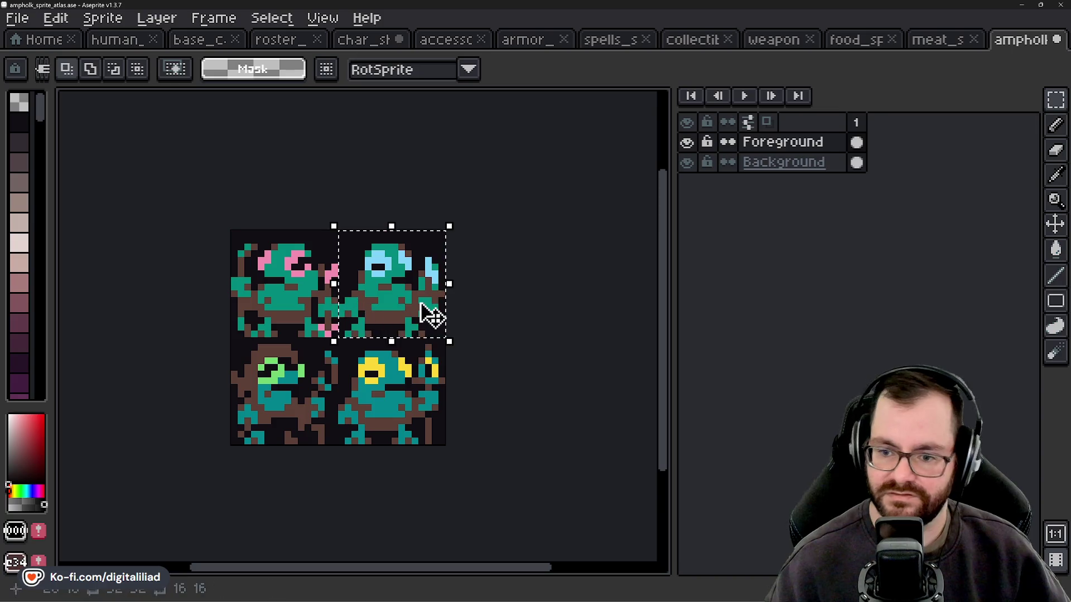
key("shift+h")
left_click(514, 265)
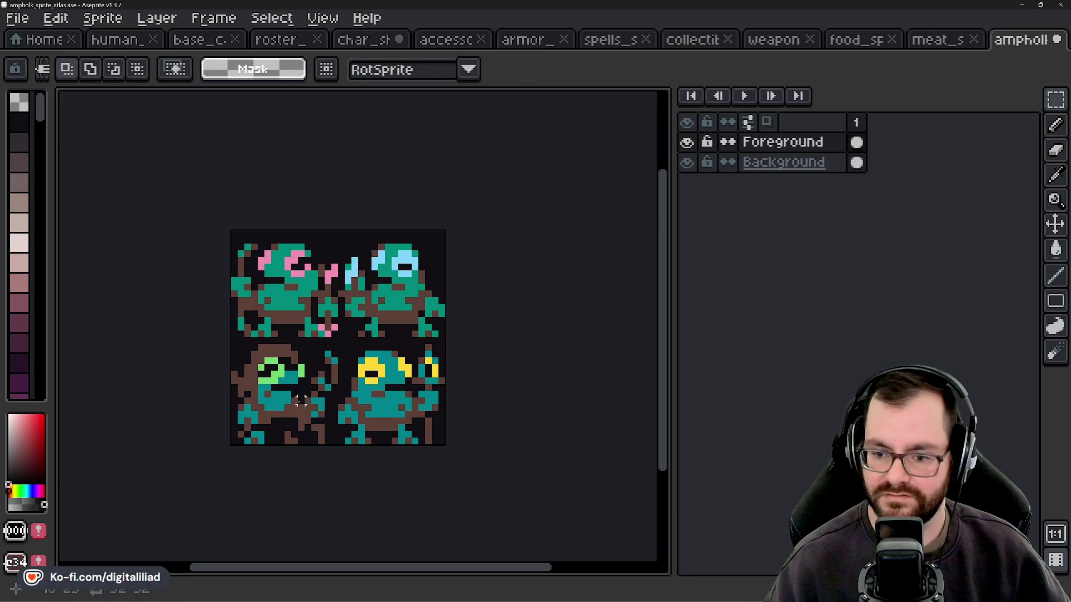
left_click_drag(246, 351, 310, 416)
key("shift+h")
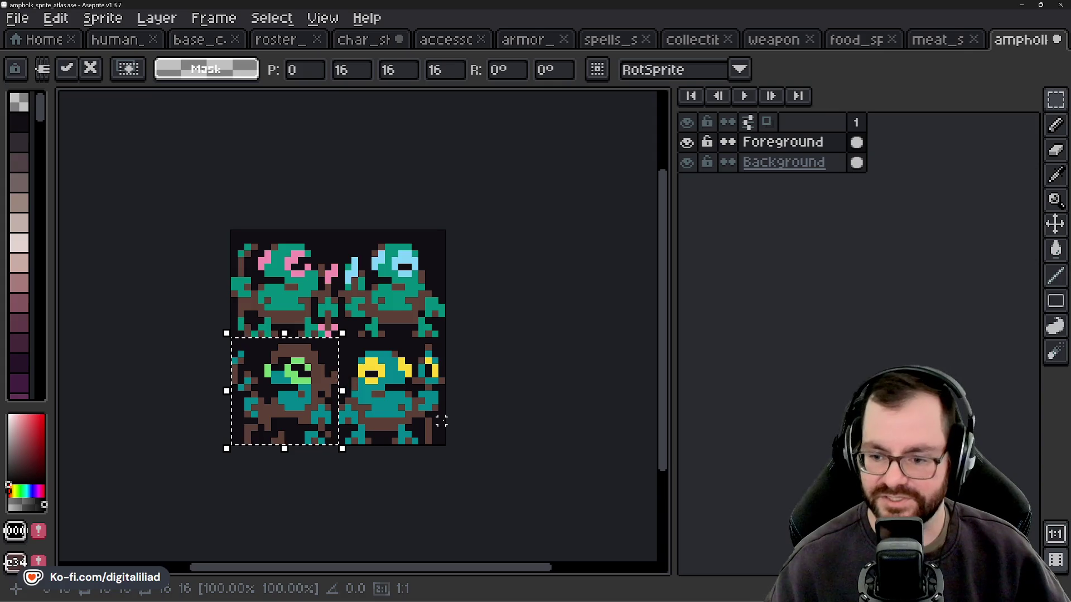
left_click_drag(353, 352, 419, 429)
key("shift+h")
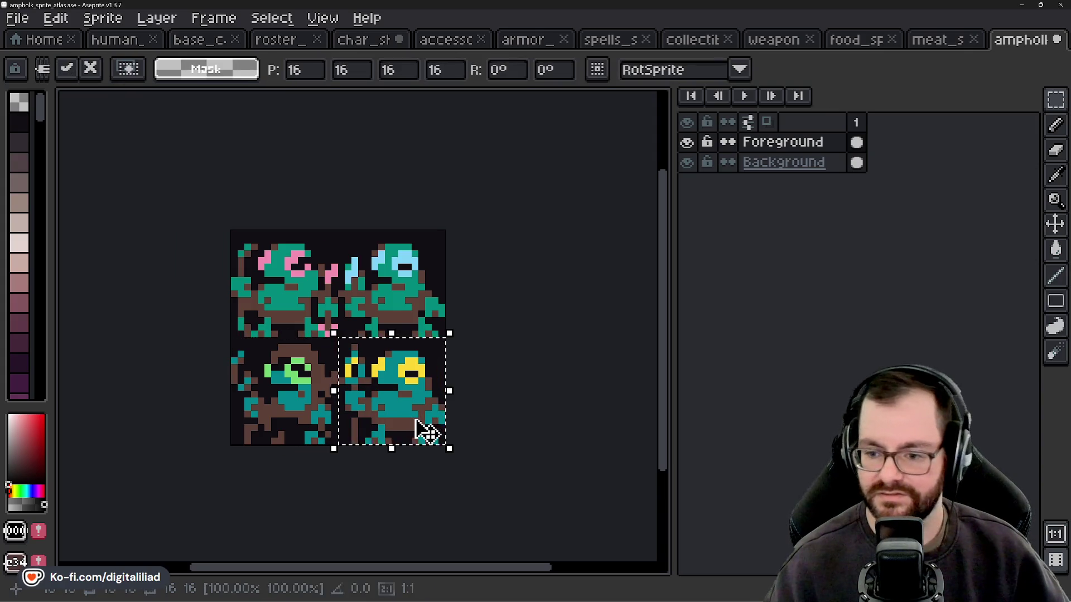
left_click(569, 334)
Save the ampholk atlas, export it as ampholk_sprite_atlas.png, and return to the human atlas.
key("ctrl+s")
key("ctrl+alt+shift+s")
left_click(430, 334)
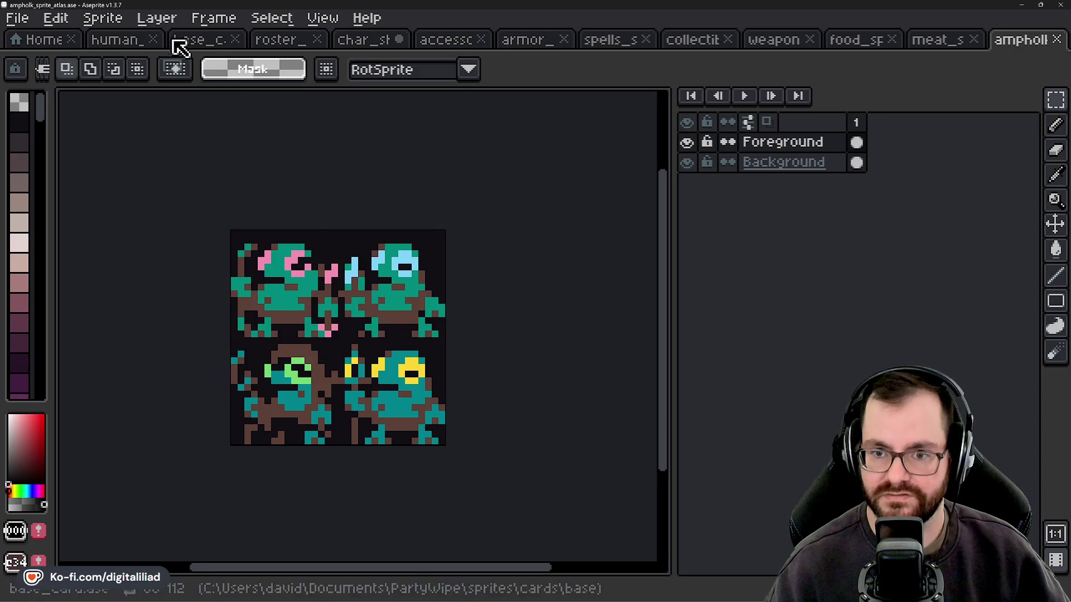
left_click(136, 42)
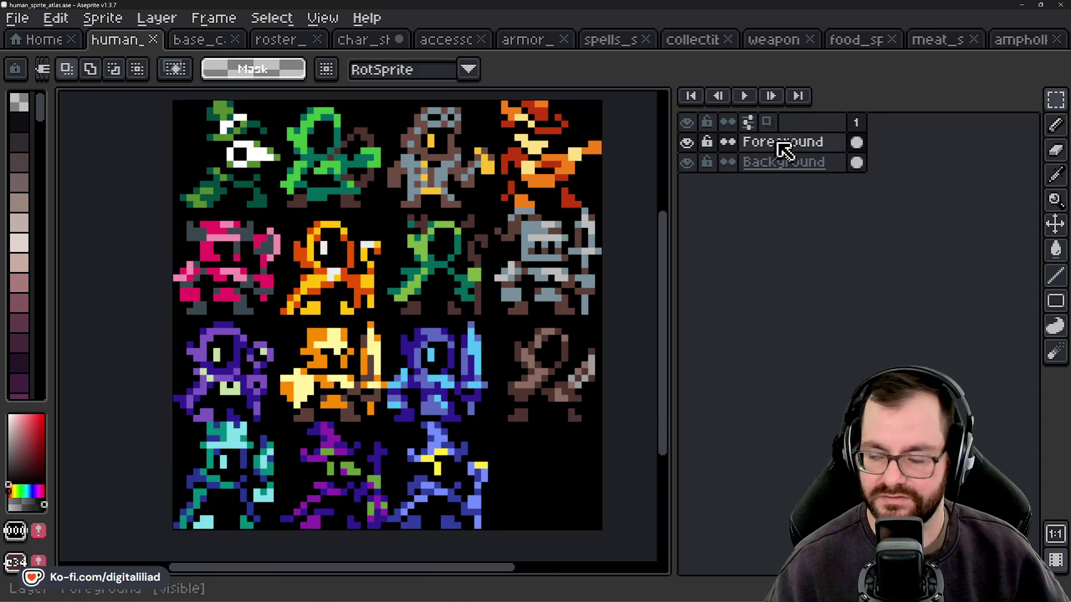
left_click_drag(414, 273, 413, 274)
scroll(412, 275, "down", 1)
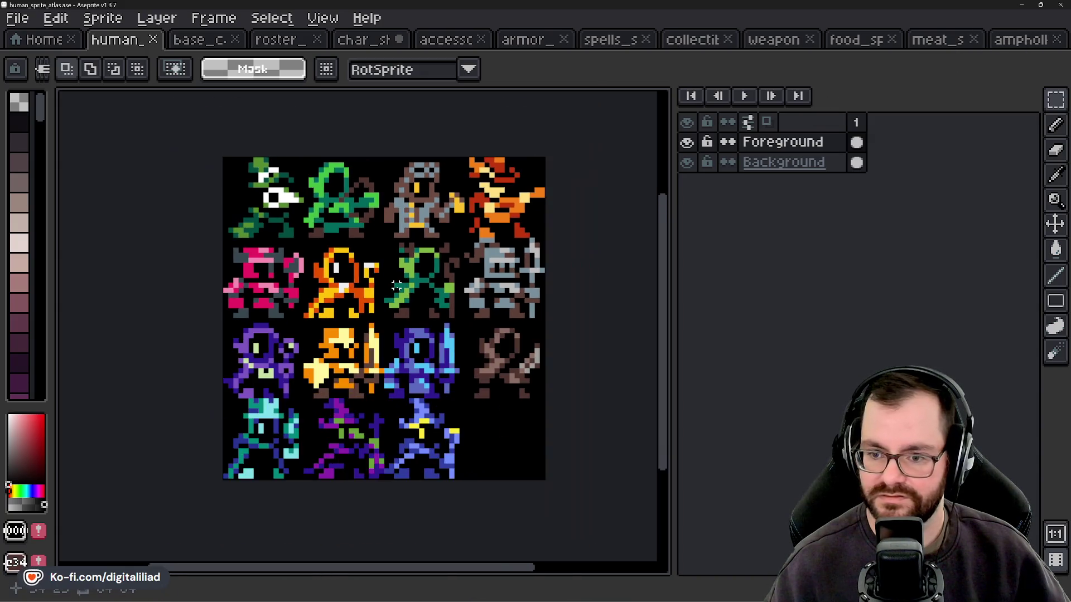
scroll(349, 347, "up", 1)
left_click_drag(240, 461, 296, 397)
left_click(295, 397)
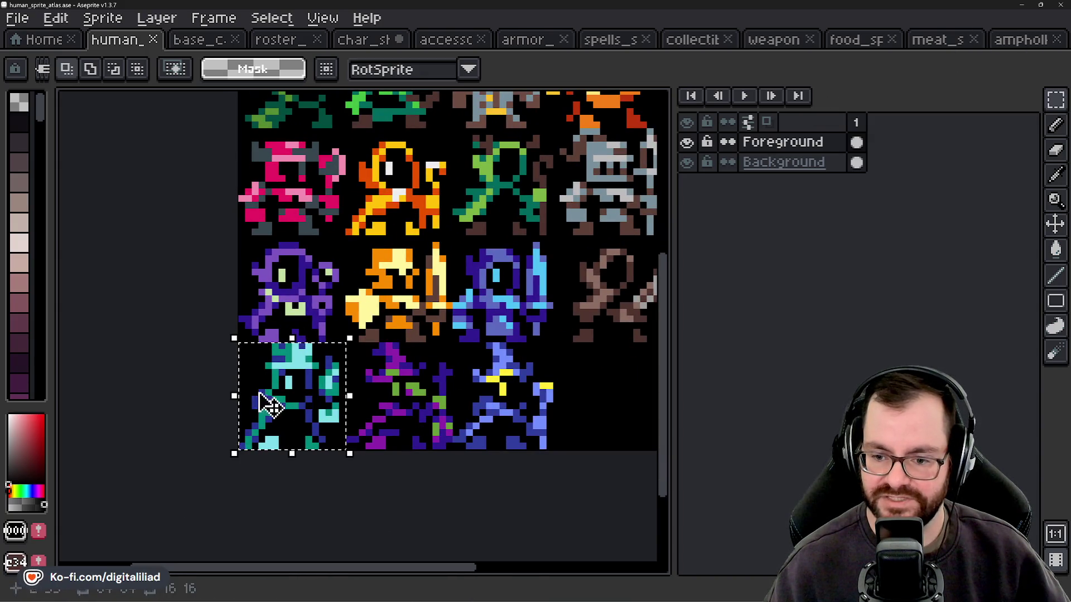
scroll(268, 404, "up", 2)
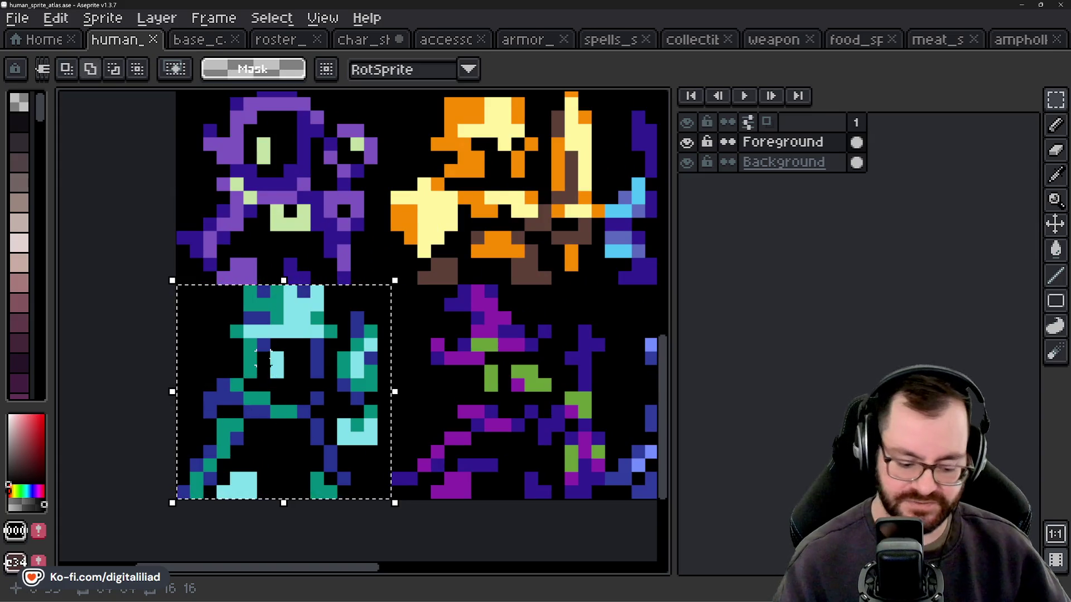
key("shift+h")
key("ctrl+d")
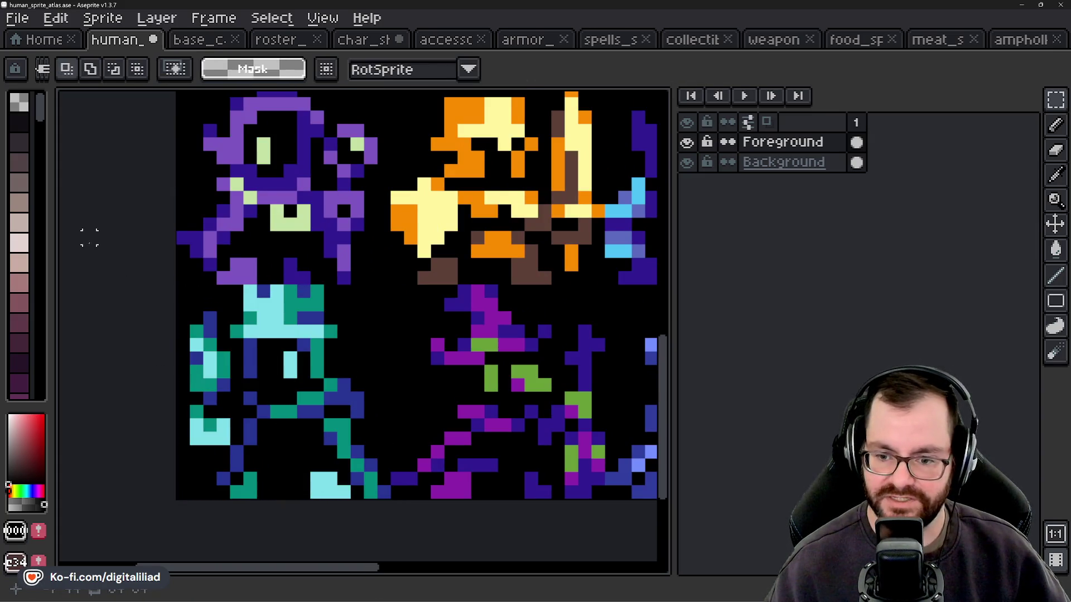
scroll(253, 396, "down", 3)
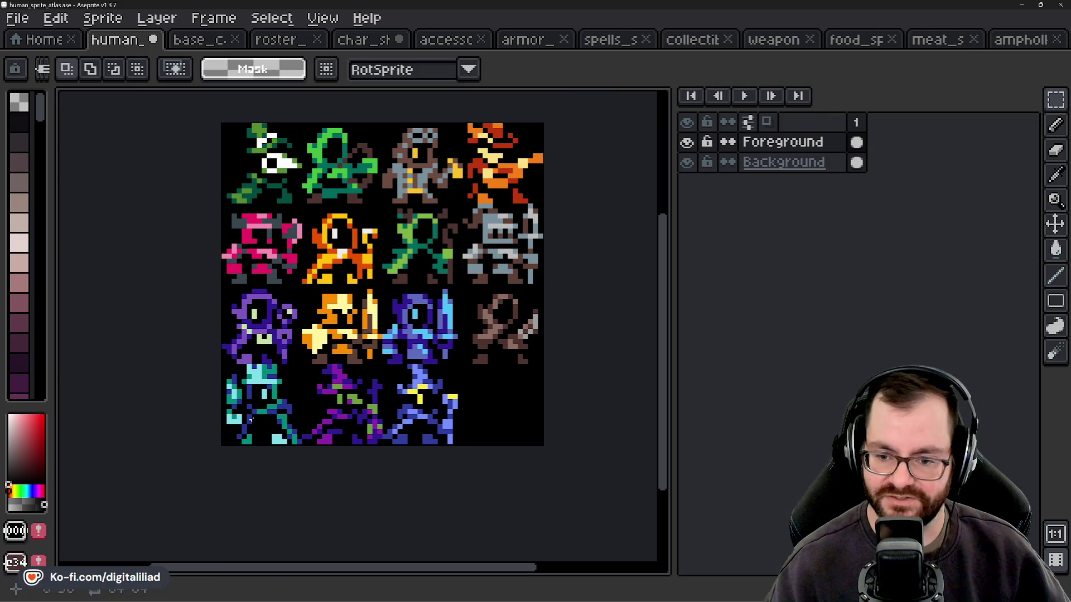
scroll(284, 392, "up", 4)
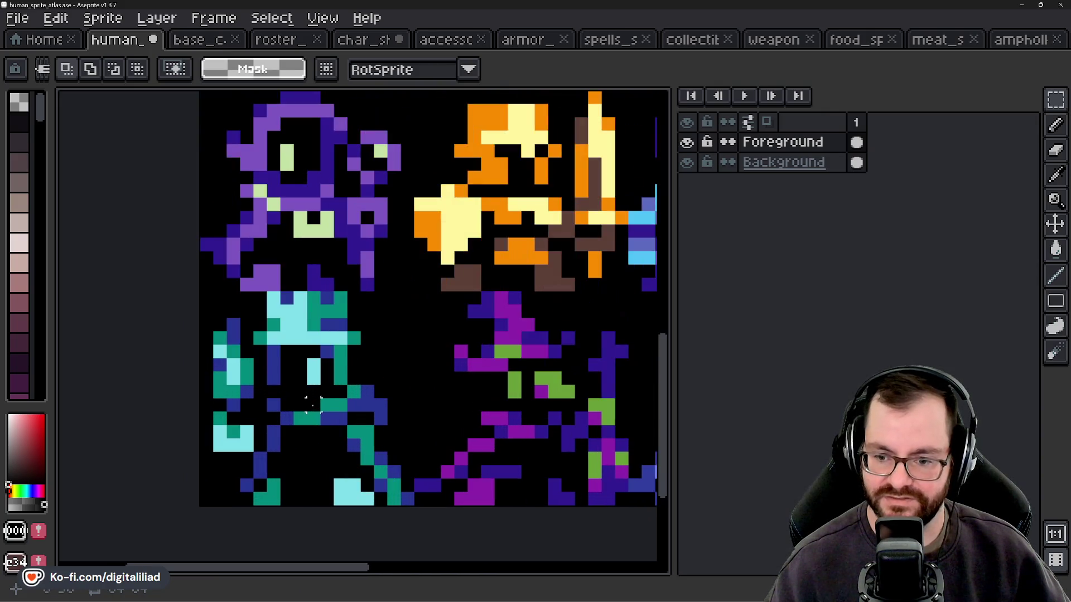
left_click(382, 376)
key("shift+h")
scroll(303, 426, "down", 2)
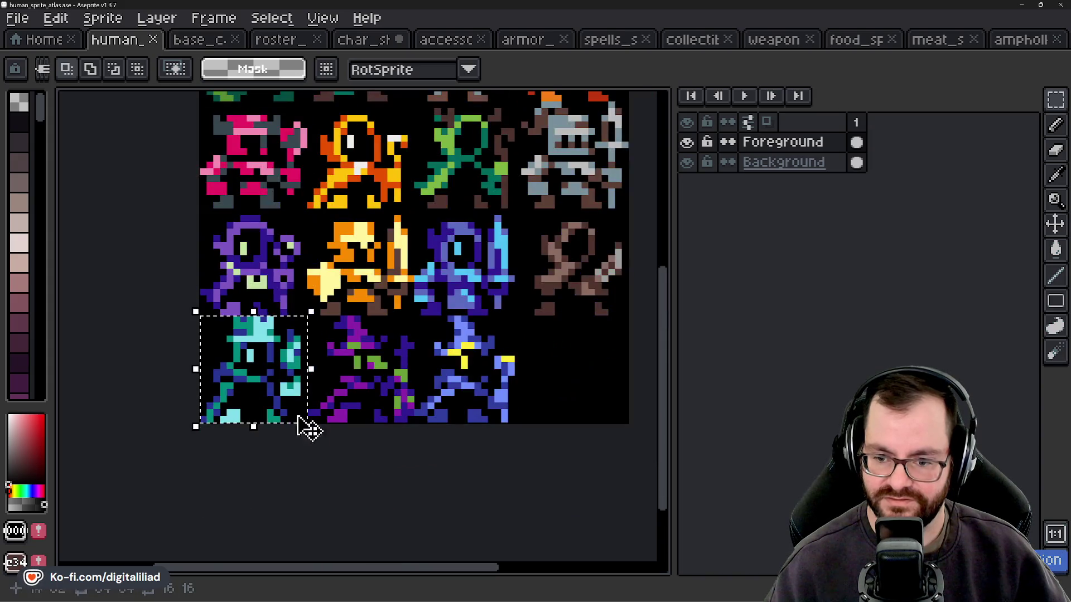
scroll(293, 412, "down", 2)
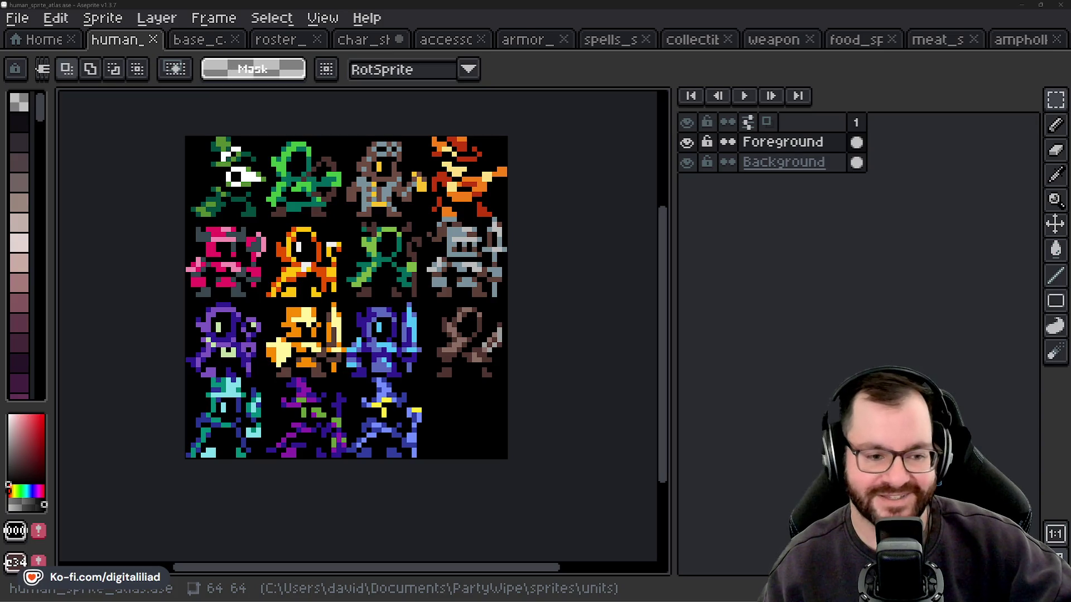
Switch to the Knight char_sheet and zoom and pan around it to inspect it.
left_click(369, 41)
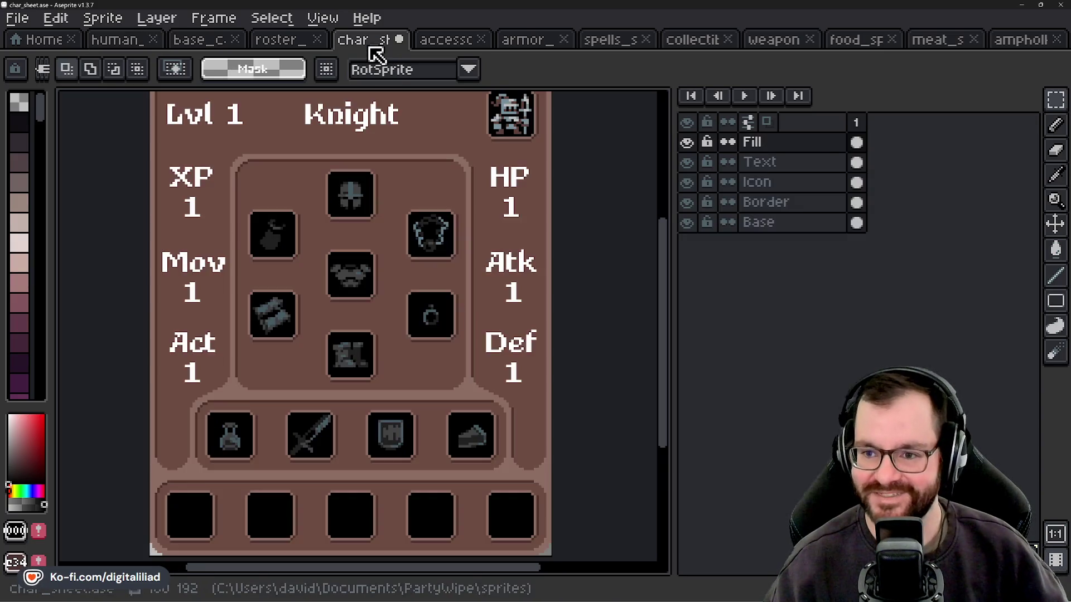
scroll(342, 335, "down", 2)
scroll(156, 322, "up", 2)
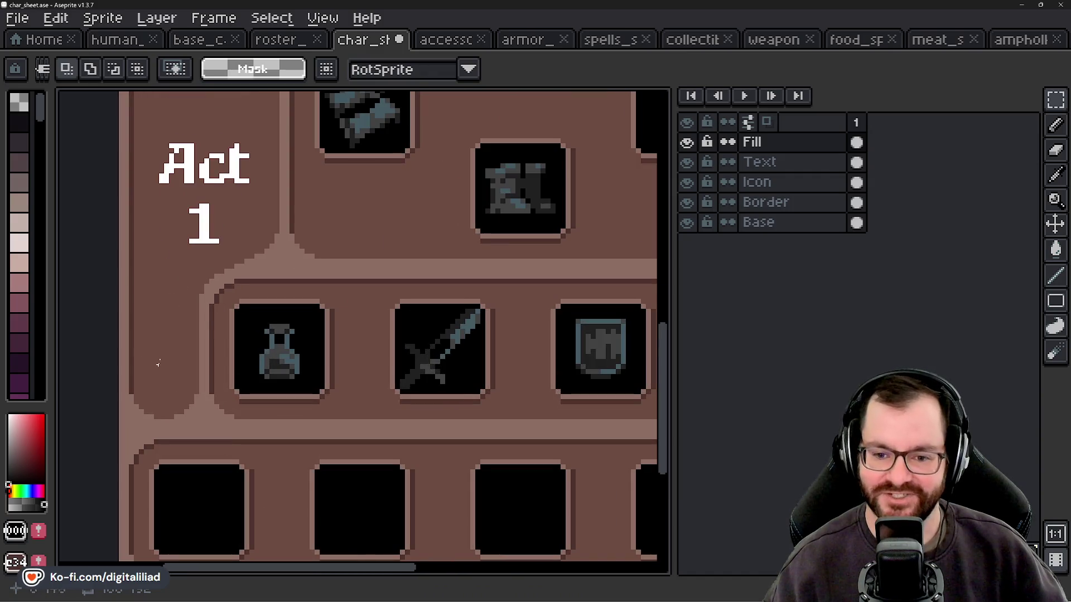
scroll(158, 364, "down", 1)
scroll(357, 335, "right", 2)
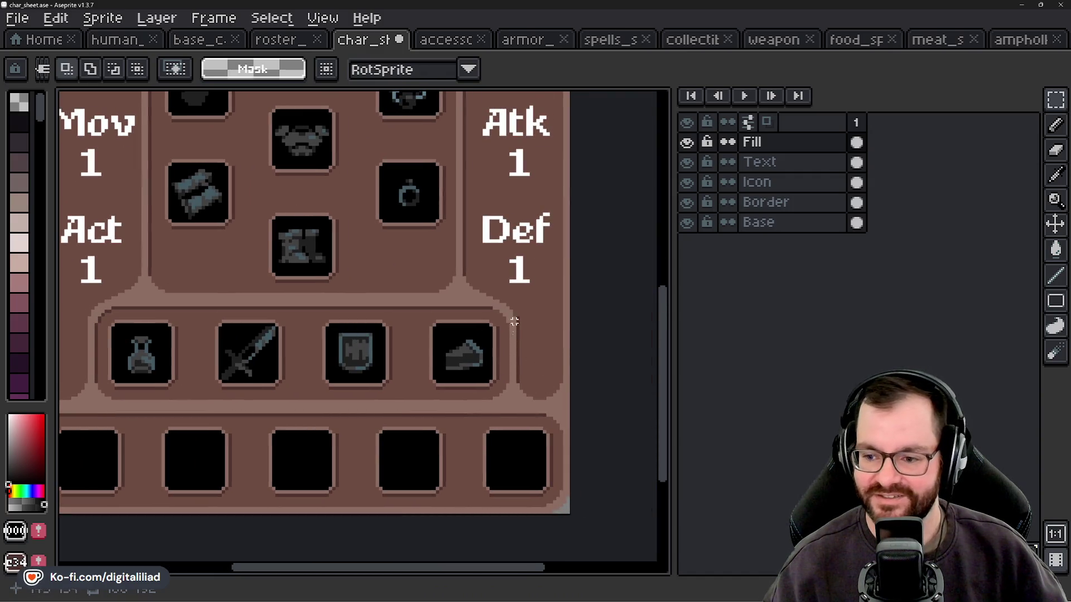
scroll(157, 419, "up", 1)
scroll(157, 418, "left", 1)
scroll(80, 362, "down", 2)
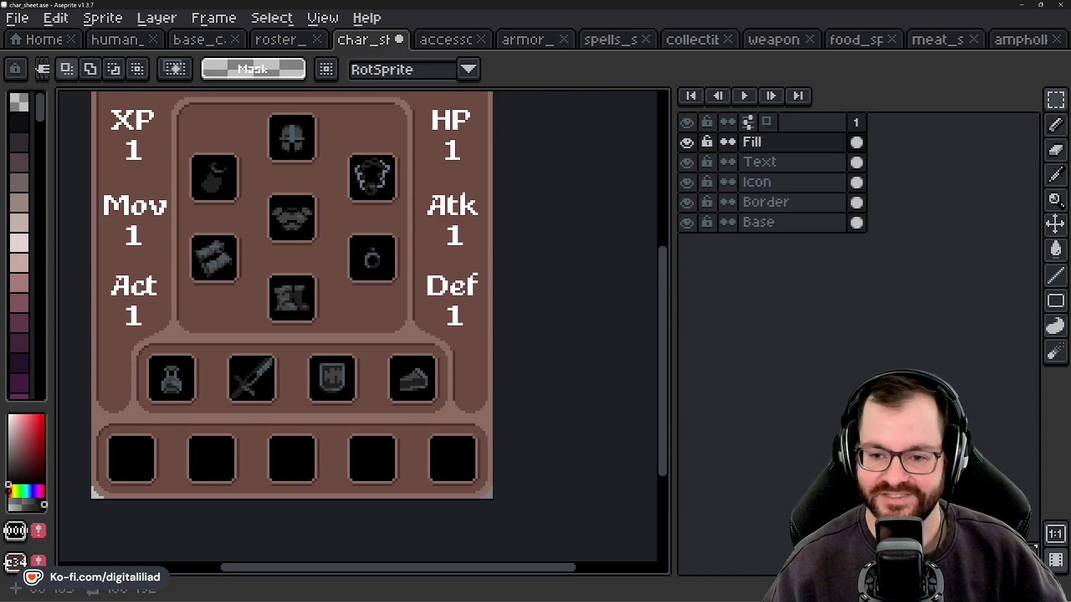
scroll(294, 380, "up", 1)
scroll(292, 374, "down", 2)
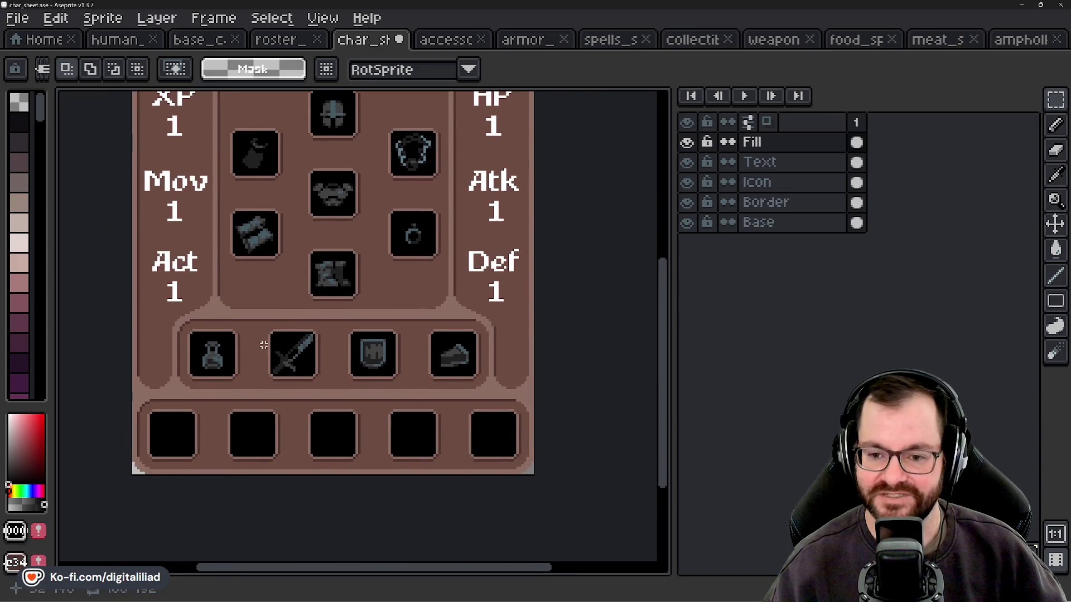
scroll(263, 346, "down", 2)
scroll(167, 368, "up", 1)
scroll(598, 308, "up", 1)
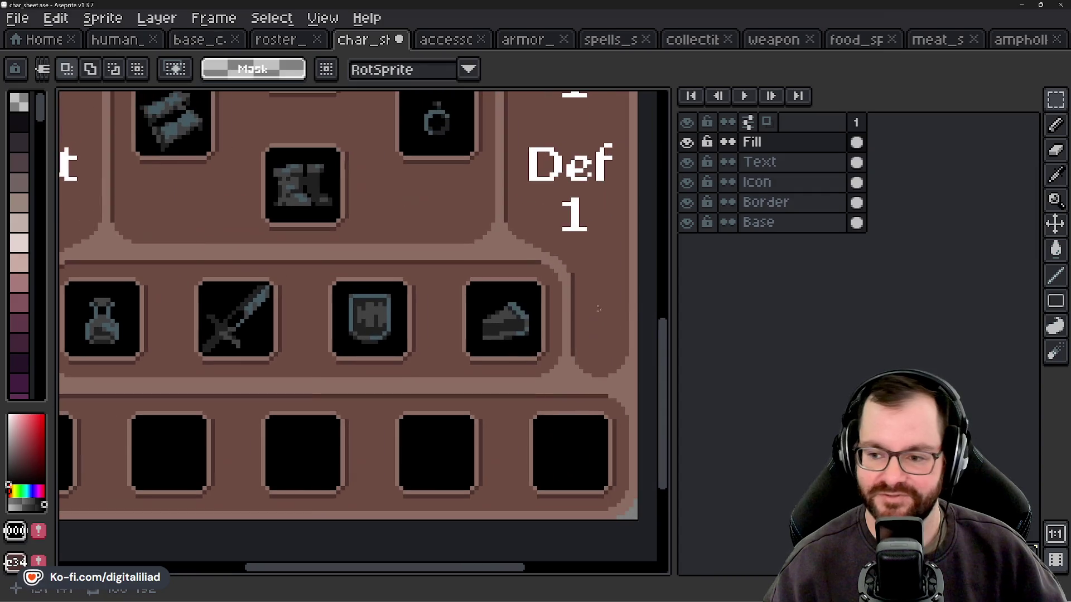
scroll(464, 339, "right", 3)
scroll(468, 297, "down", 1)
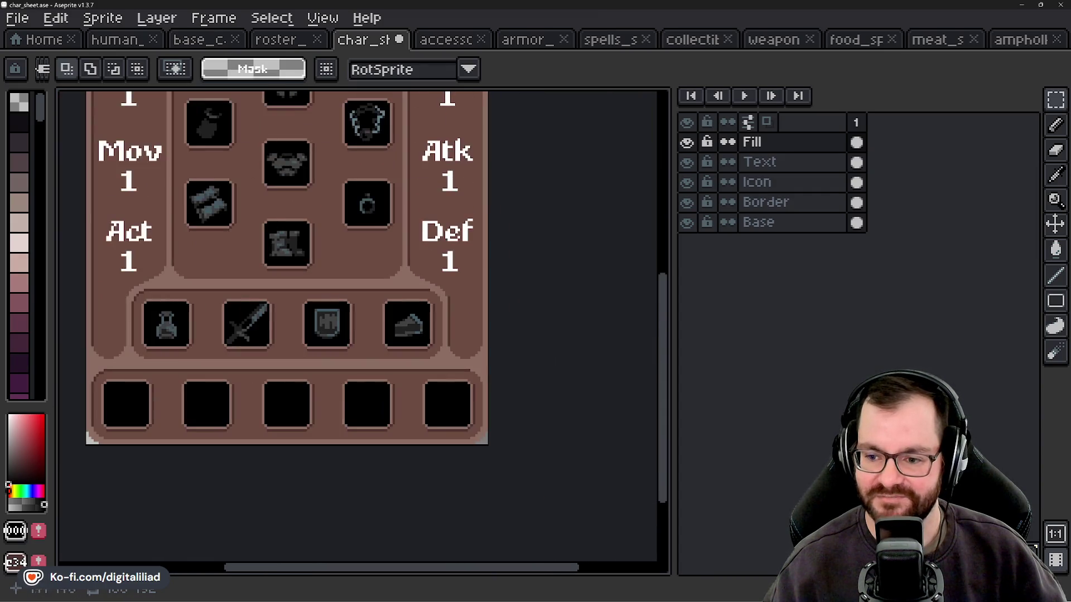
scroll(468, 328, "down", 1)
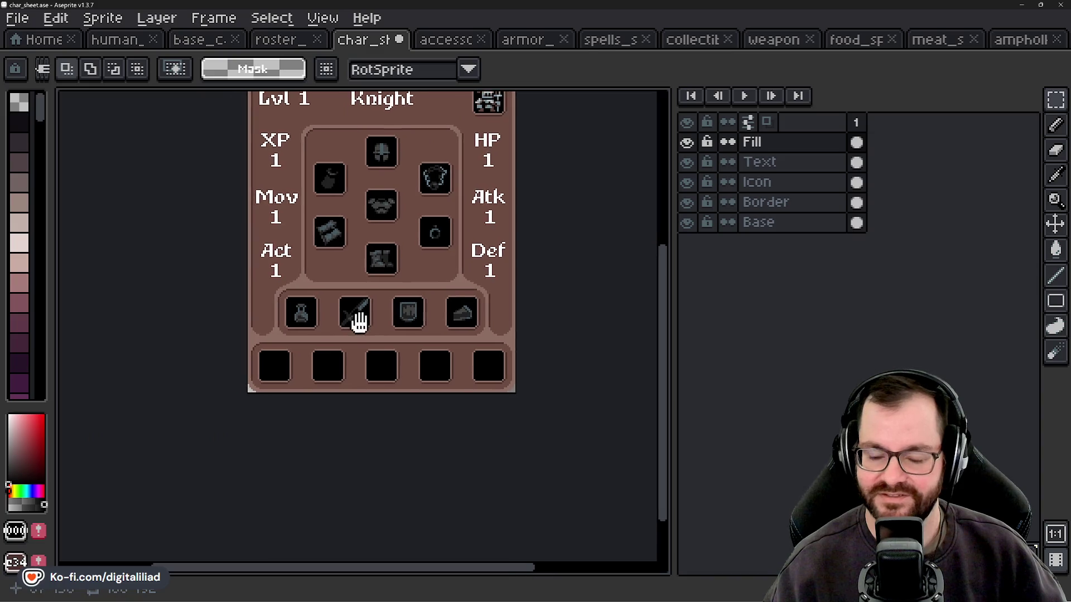
scroll(358, 318, "up", 2)
mouse_move(622, 322)
left_mouse_down()
mouse_move(346, 354)
mouse_move(506, 371)
left_mouse_up()
scroll(457, 435, "down", 1)
scroll(456, 432, "down", 1)
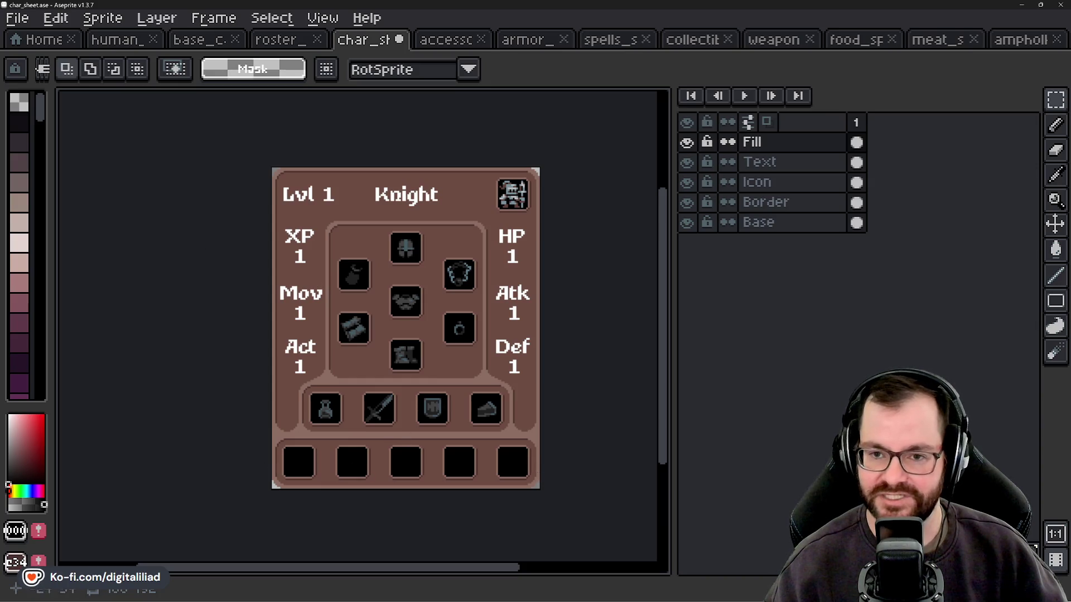
Keep reviewing the sheet up to the Lvl 1 Knight header, then go to Home.
left_click(282, 38)
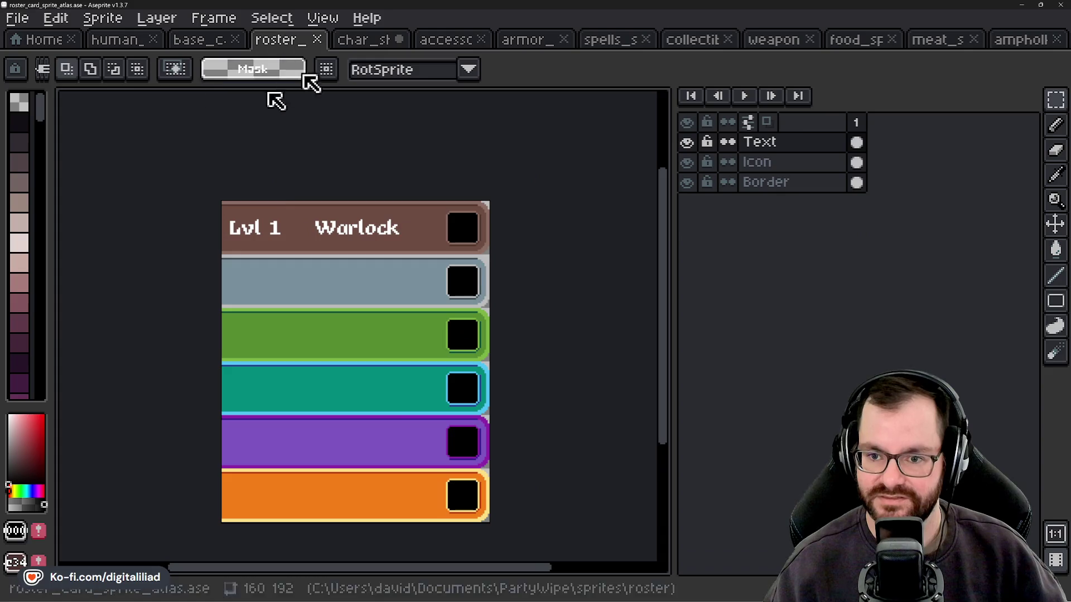
left_click(364, 39)
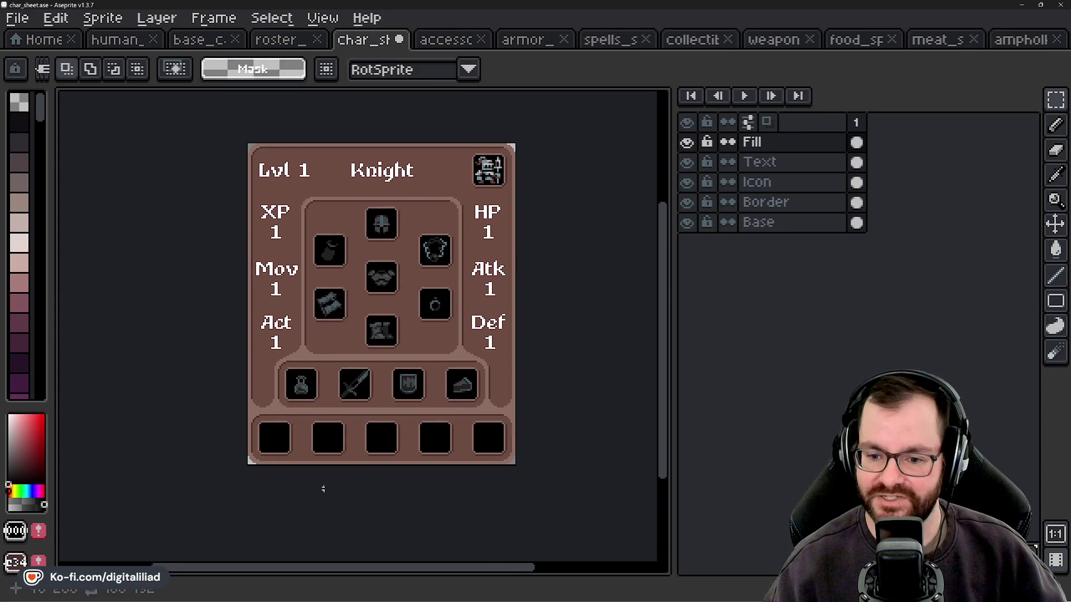
scroll(323, 489, "up", 2)
scroll(468, 381, "right", 5)
scroll(454, 390, "down", 3)
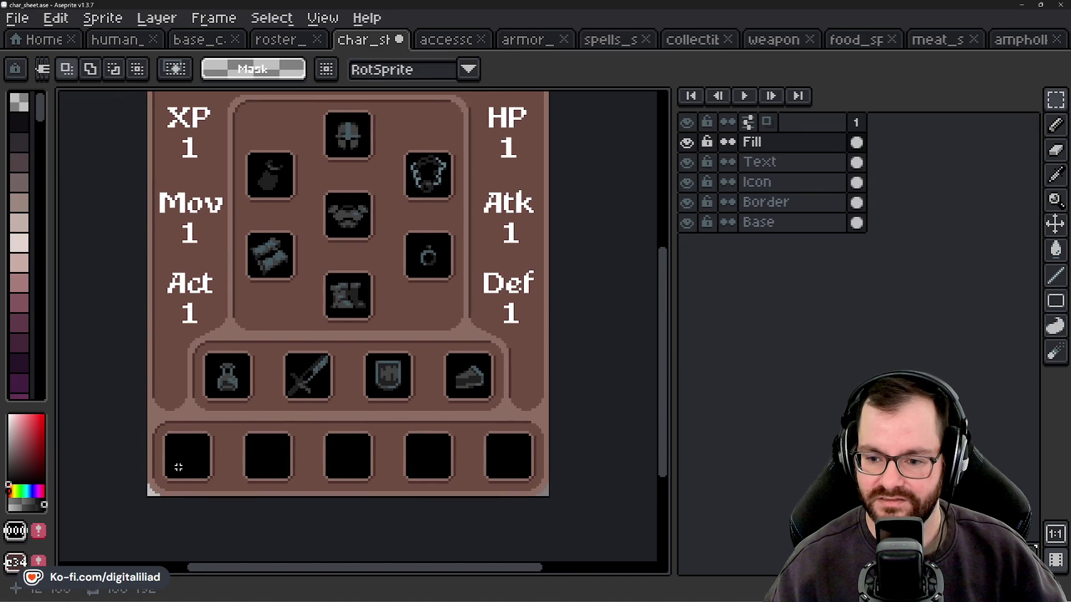
scroll(325, 162, "up", 2)
scroll(323, 245, "down", 1)
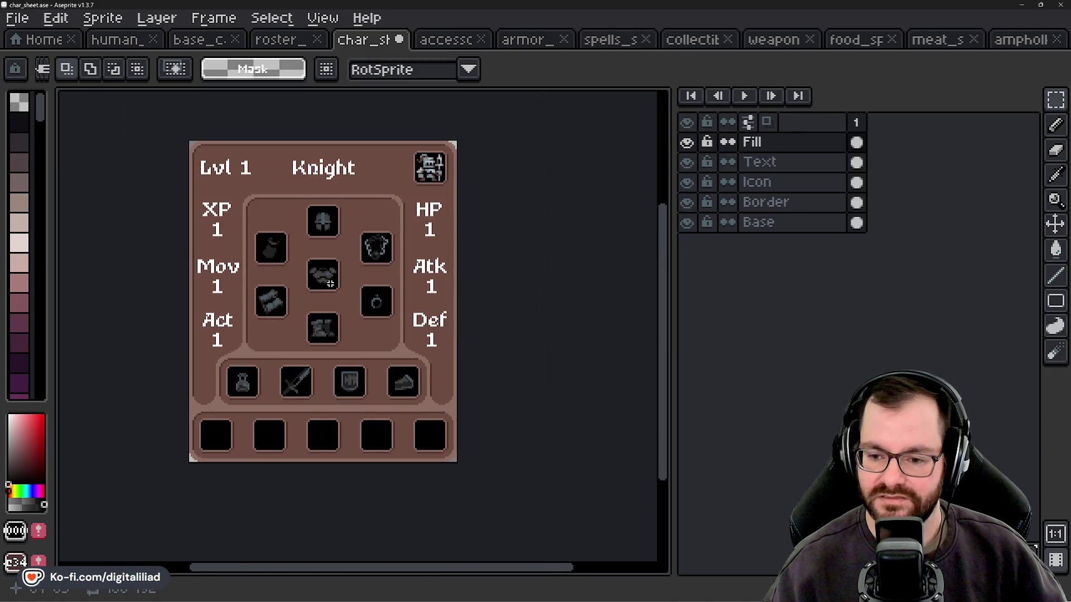
scroll(325, 288, "up", 1)
scroll(325, 287, "up", 2)
scroll(362, 345, "down", 1)
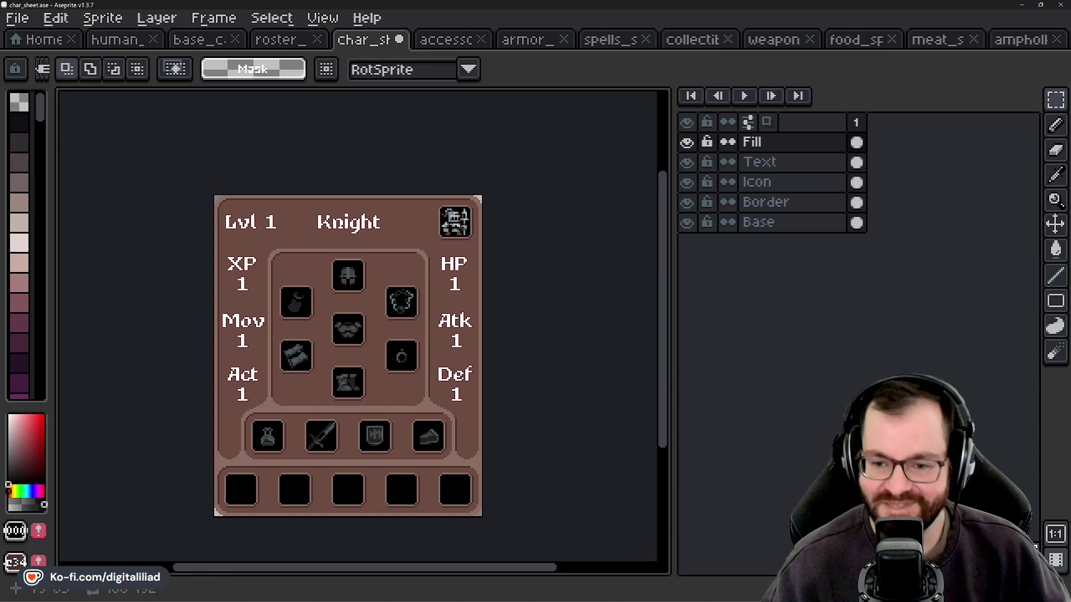
mouse_move(352, 347)
left_mouse_down()
mouse_move(363, 323)
mouse_move(390, 335)
left_mouse_up()
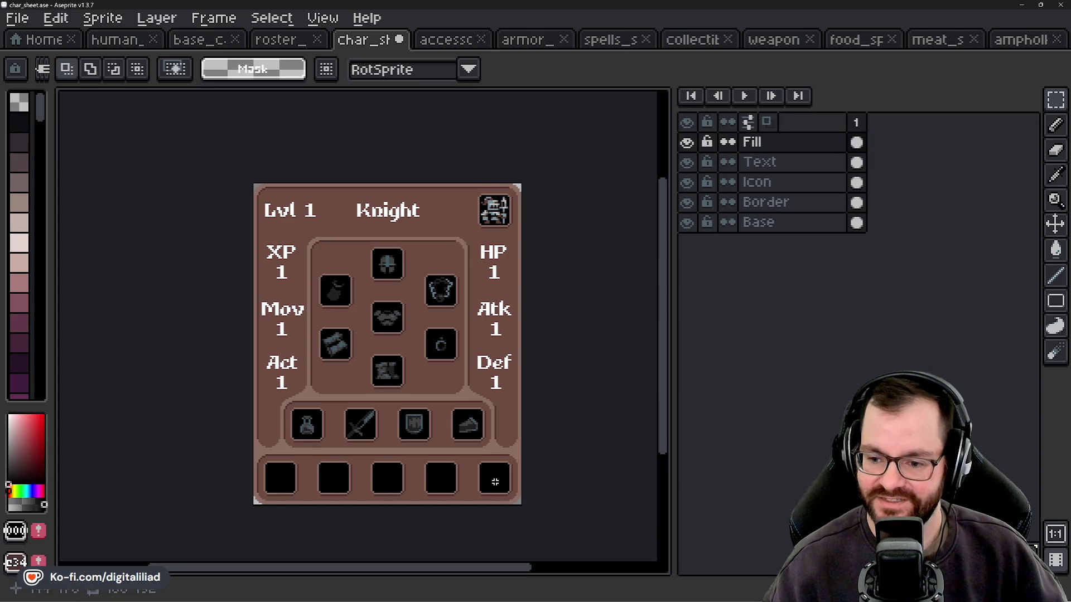
scroll(392, 453, "up", 2)
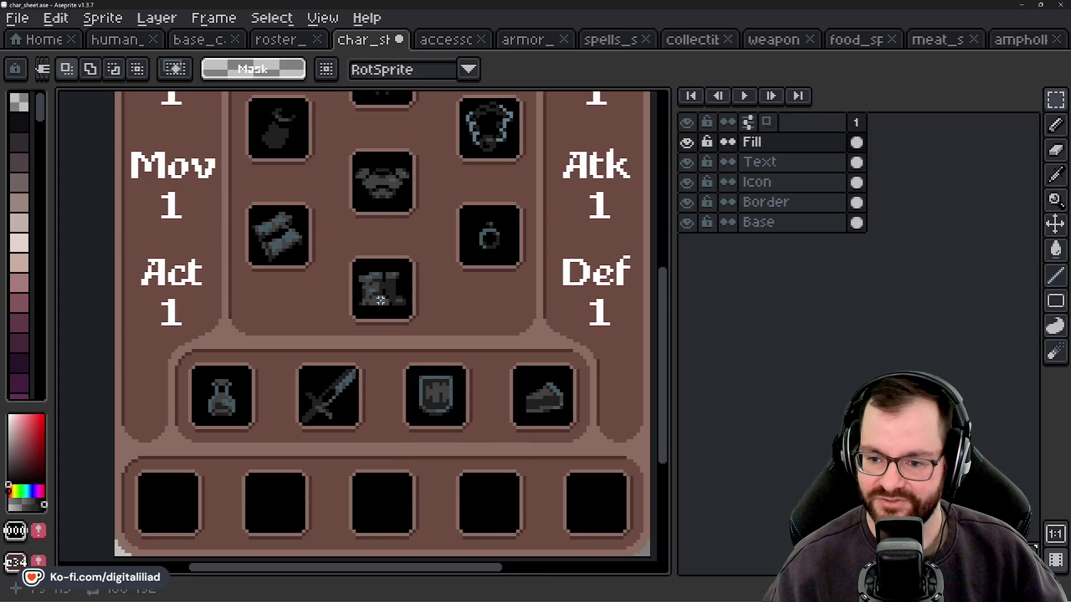
scroll(385, 313, "up", 3)
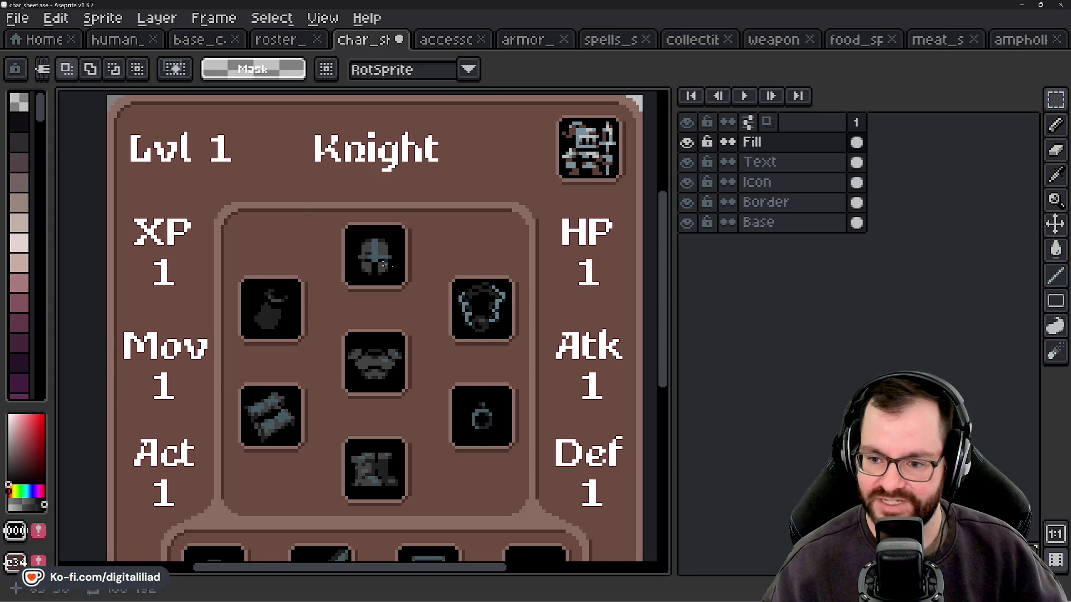
scroll(460, 512, "down", 4)
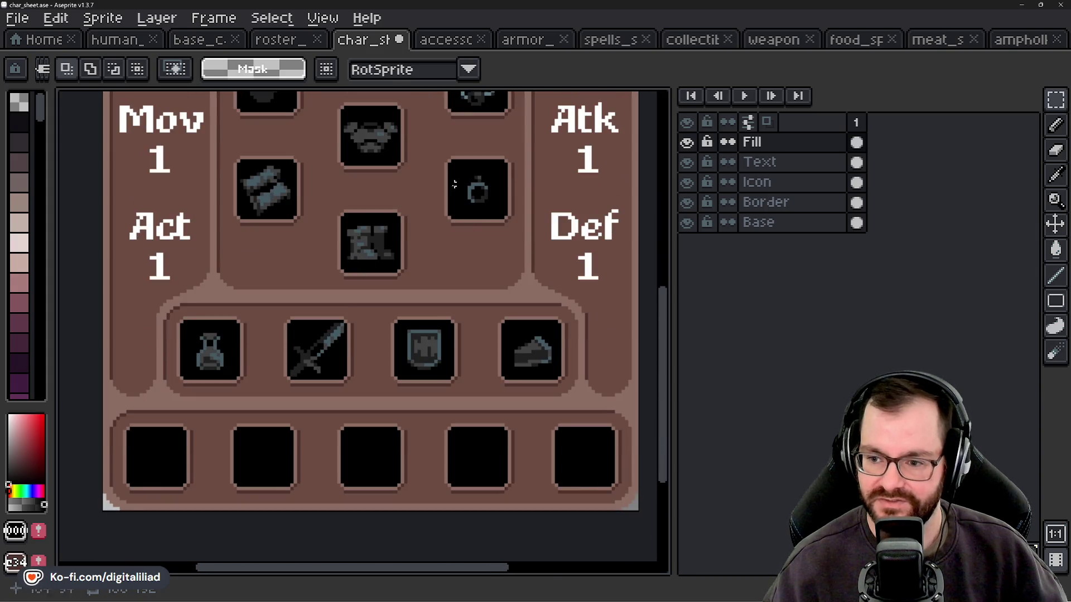
scroll(459, 215, "up", 2)
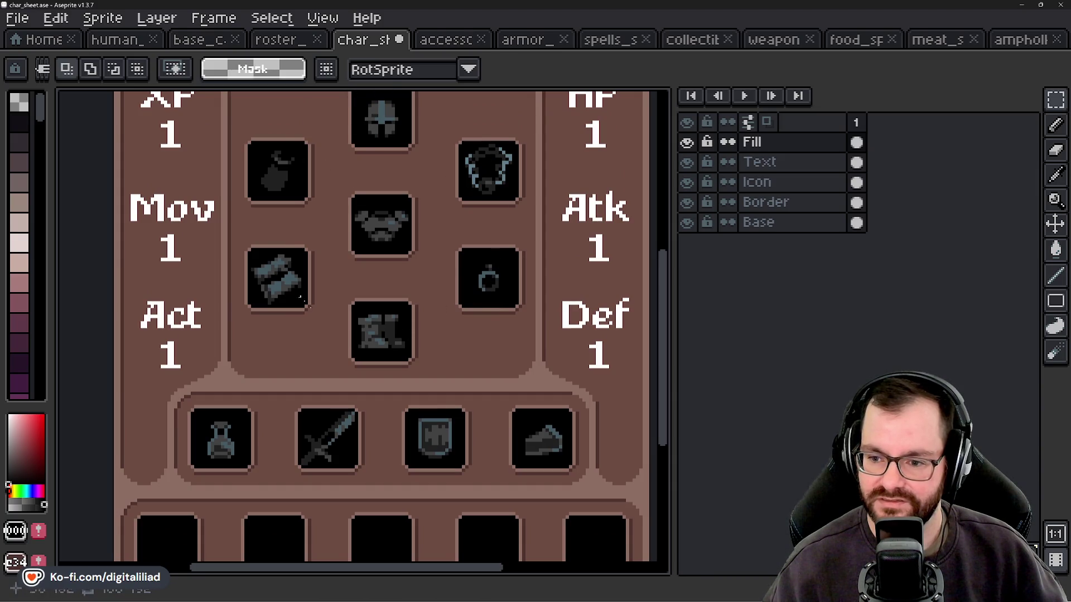
scroll(402, 319, "down", 1)
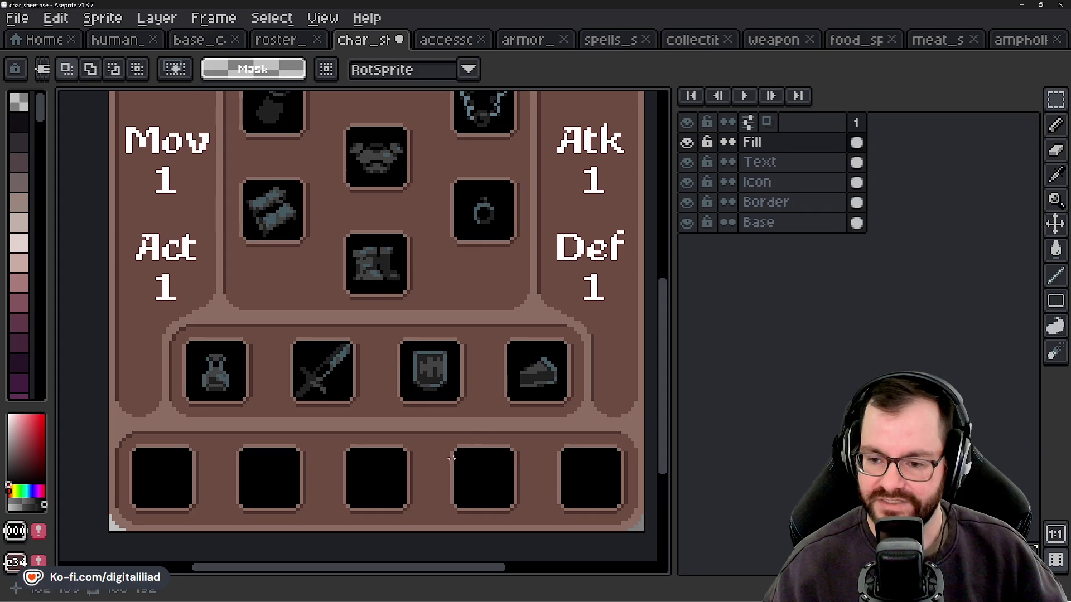
scroll(451, 459, "down", 1)
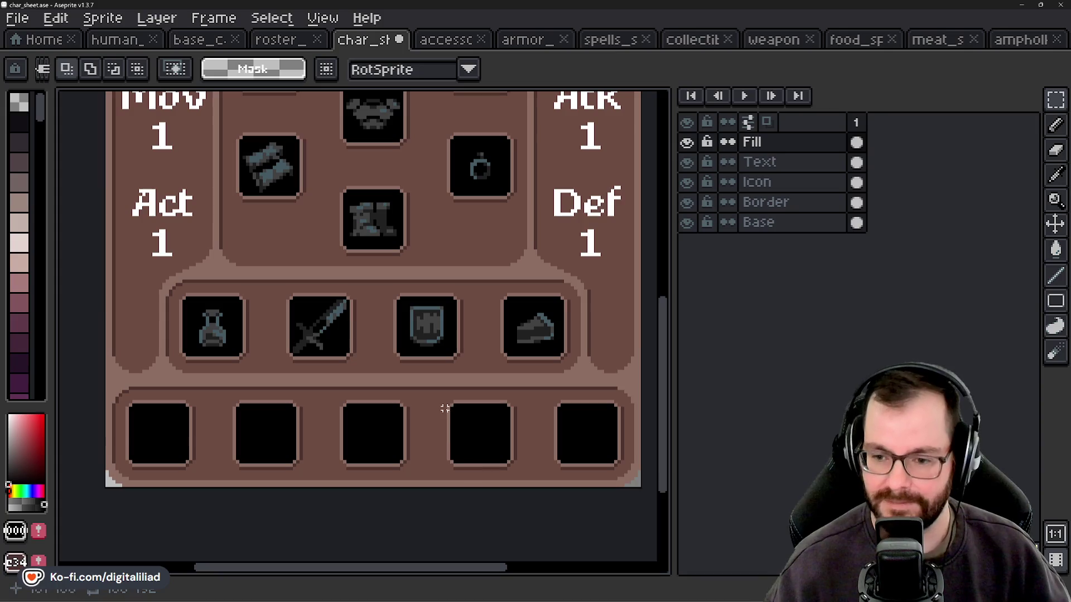
scroll(354, 466, "up", 6)
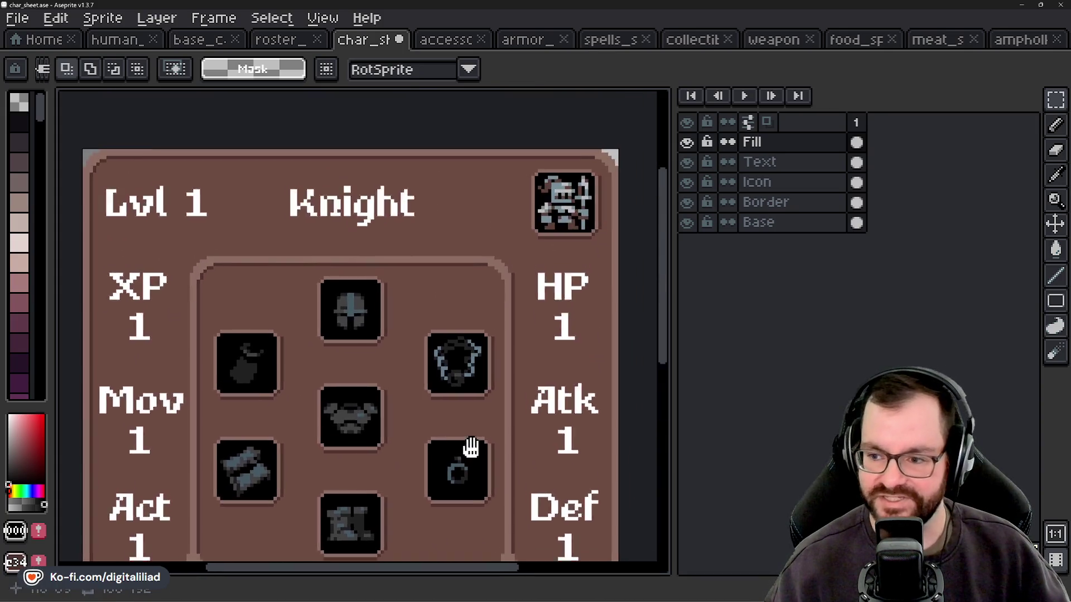
scroll(471, 448, "down", 5)
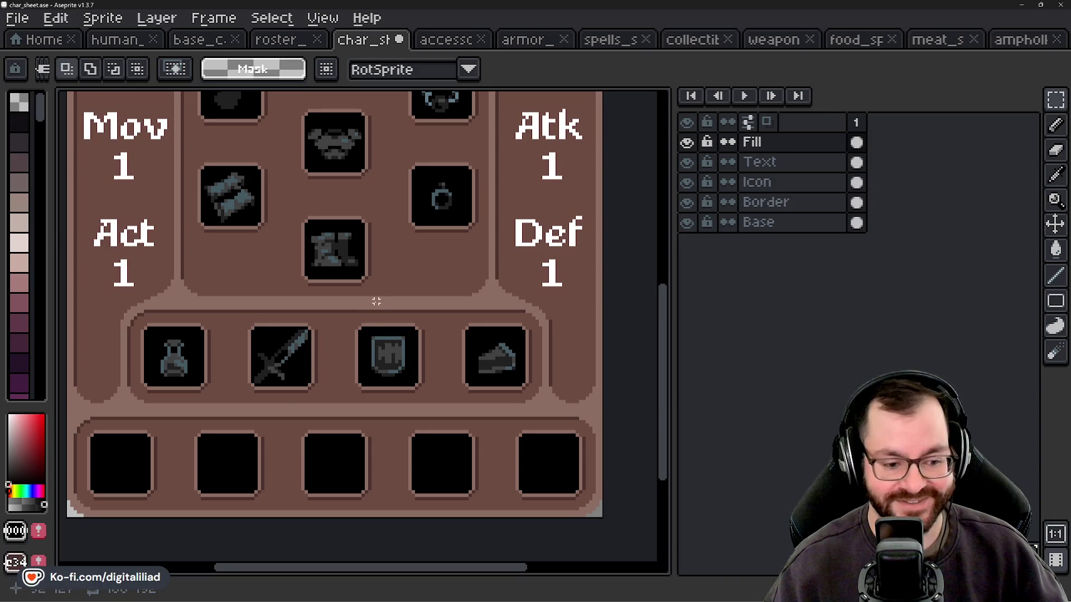
scroll(434, 294, "down", 1)
mouse_move(385, 338)
left_mouse_down()
mouse_move(376, 468)
mouse_move(383, 411)
mouse_move(371, 406)
left_mouse_up()
left_click_drag(348, 301, 353, 296)
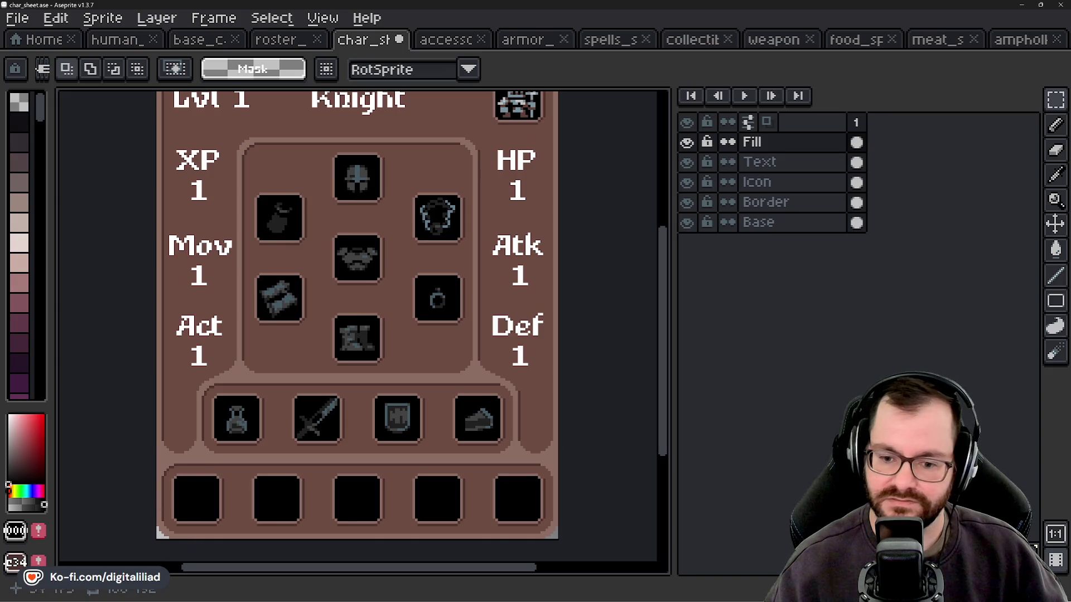
left_click(41, 42)
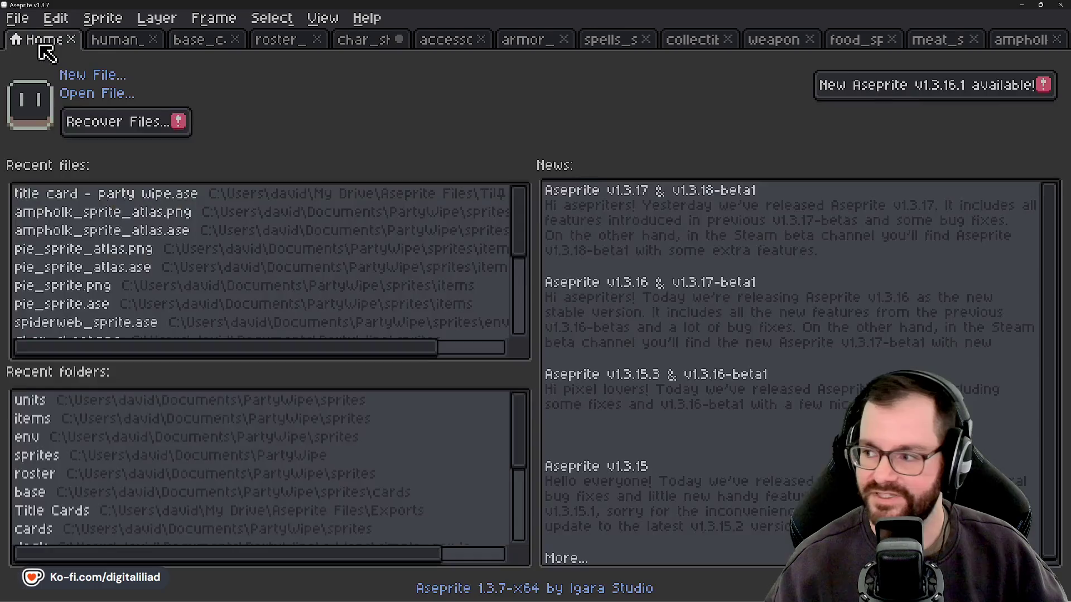
Close the eight item atlas tabs, then bring up the Open dialog from Home.
left_click(1055, 39)
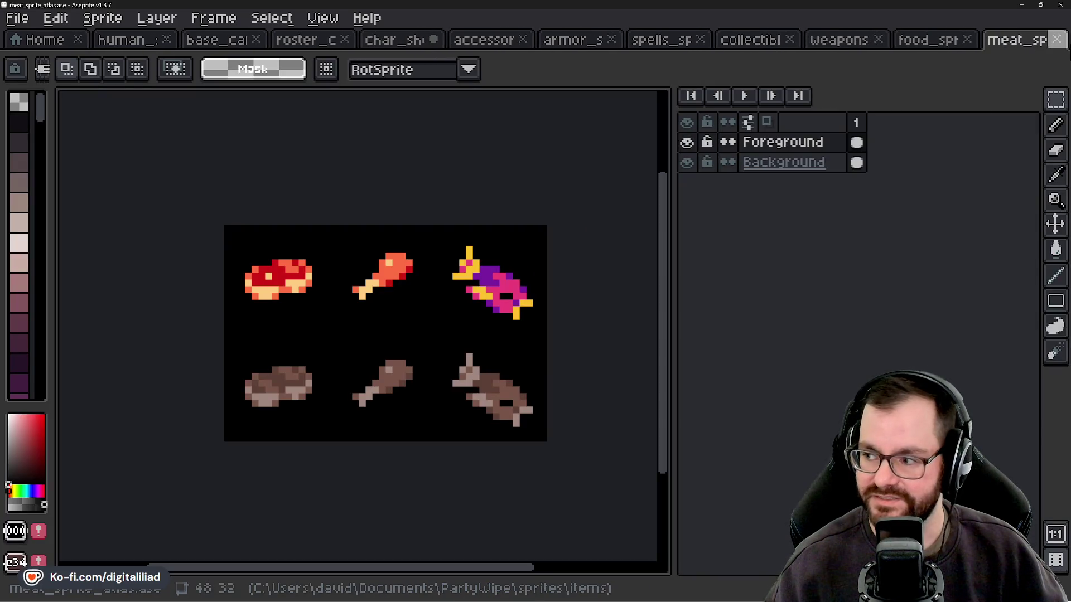
left_click(1055, 39)
left_click(1056, 42)
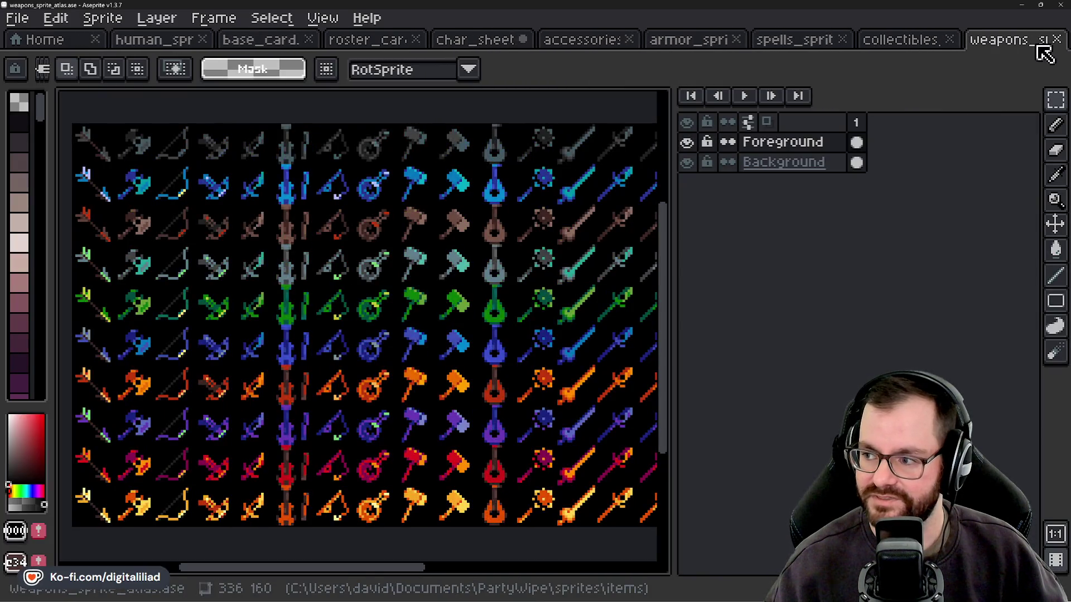
left_click(1056, 45)
left_click(1057, 40)
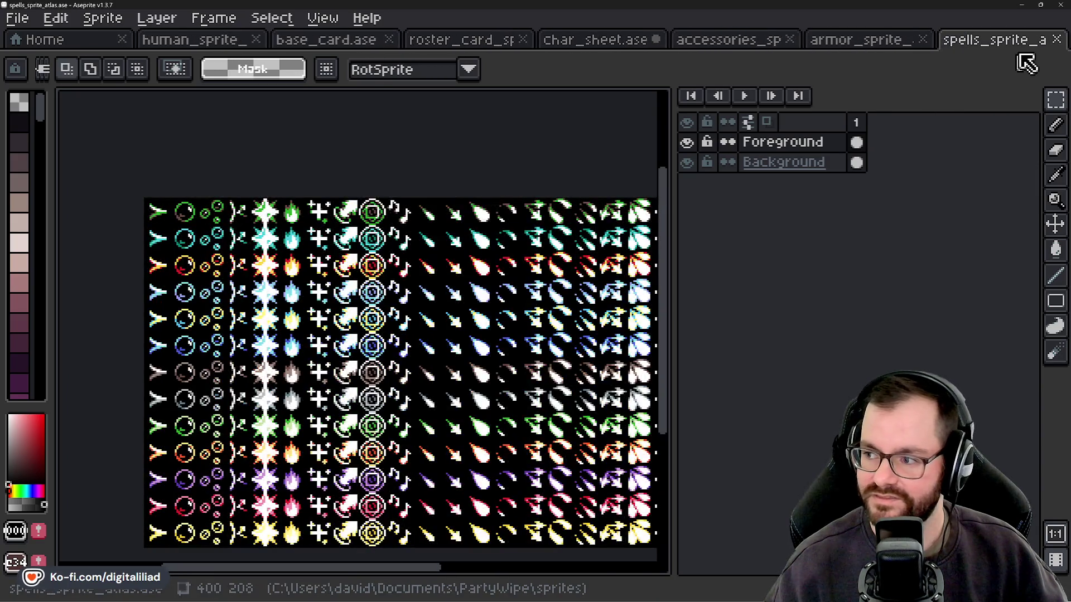
left_click(1059, 43)
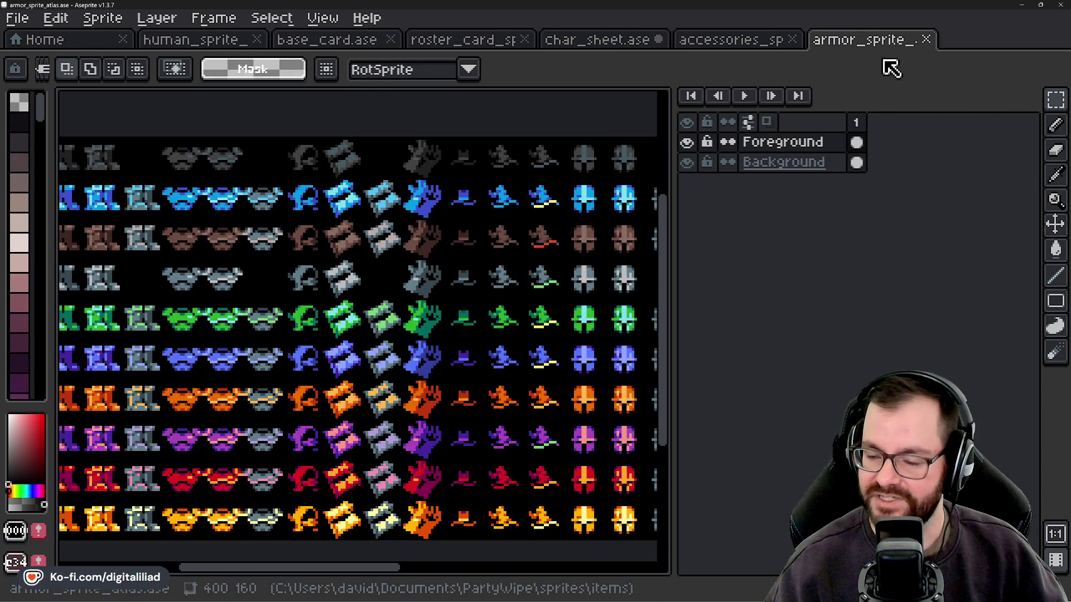
left_click(926, 39)
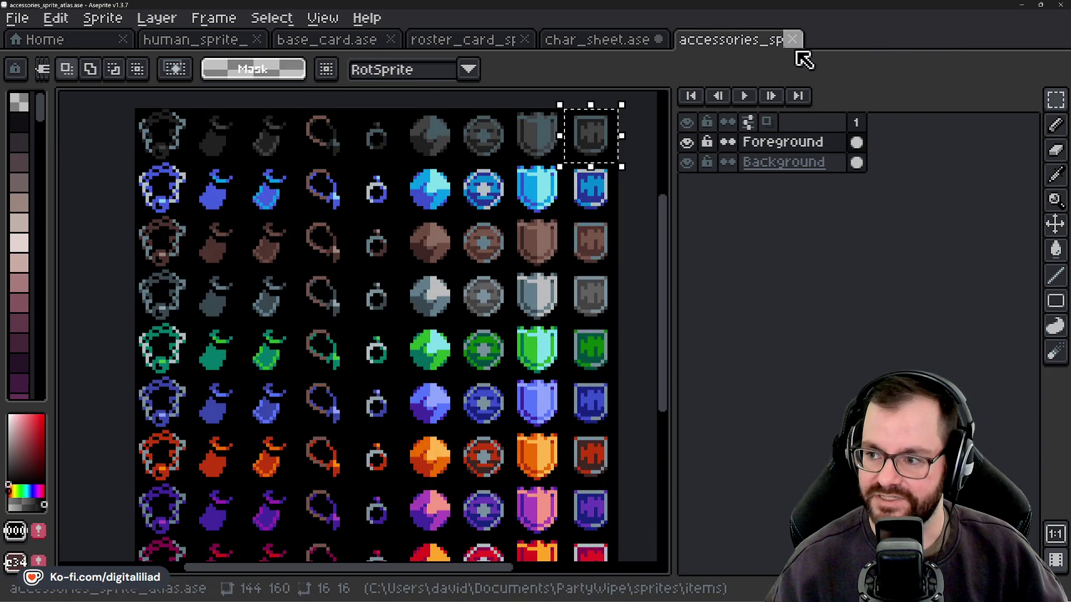
left_click(792, 39)
left_click(73, 45)
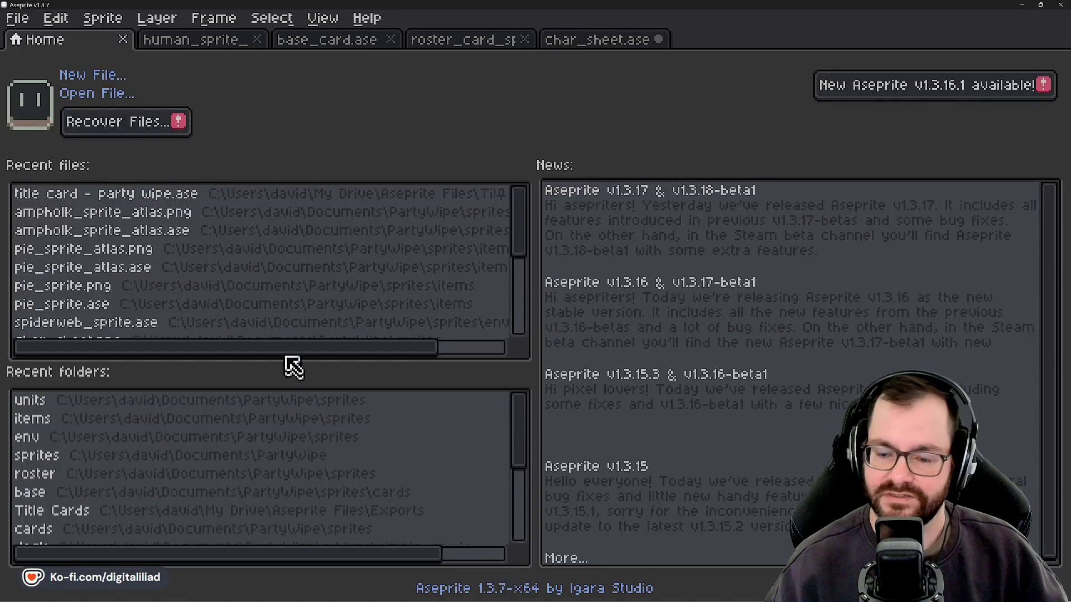
left_click(96, 96)
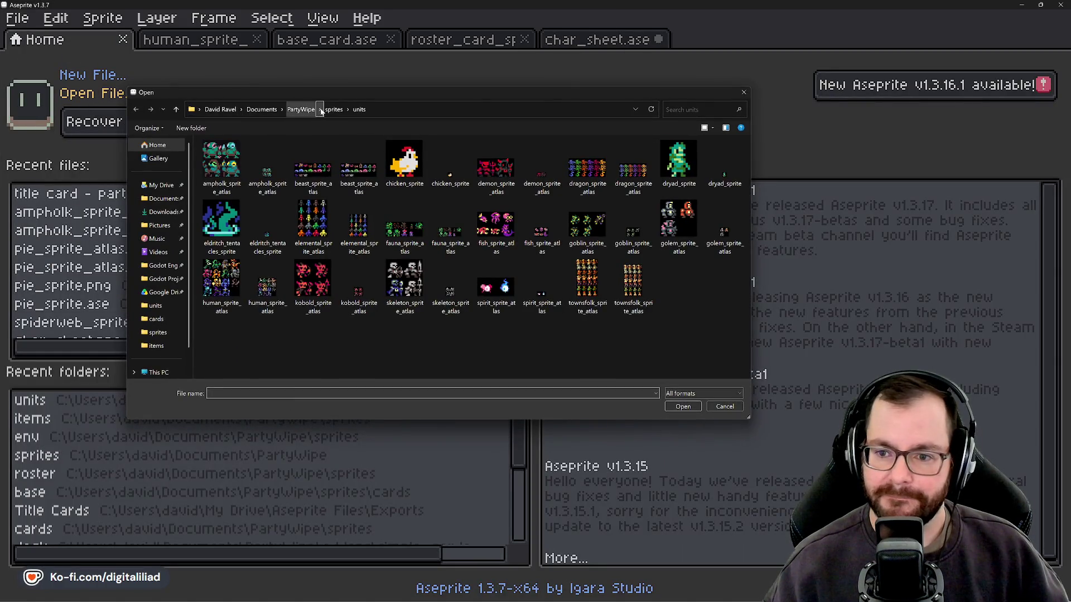
Delete both pie_sprite files from the sprites > items folder.
left_click(334, 110)
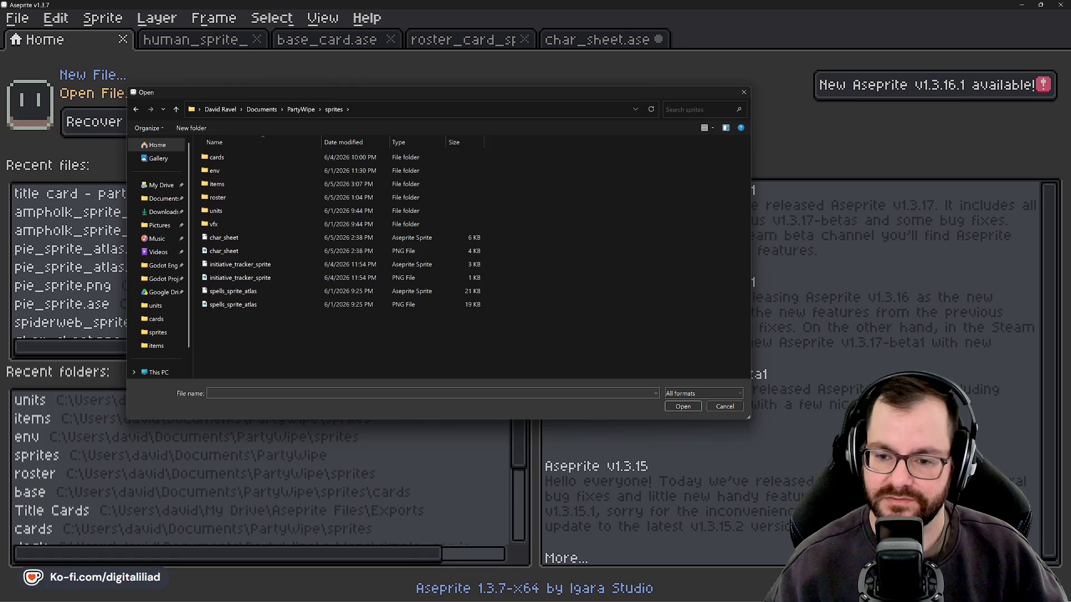
left_click(245, 196)
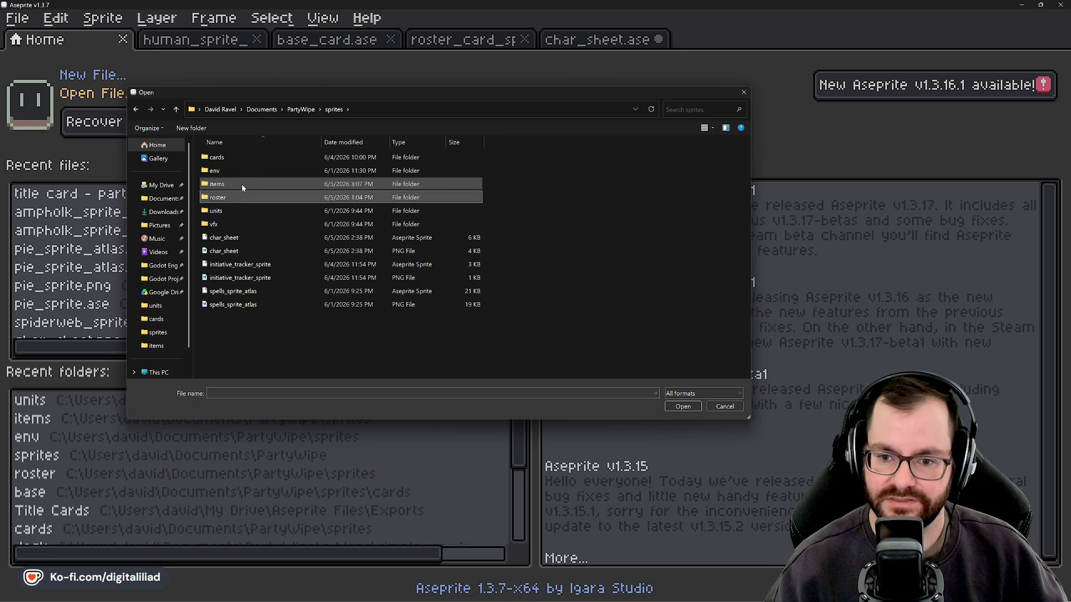
double_click(242, 184)
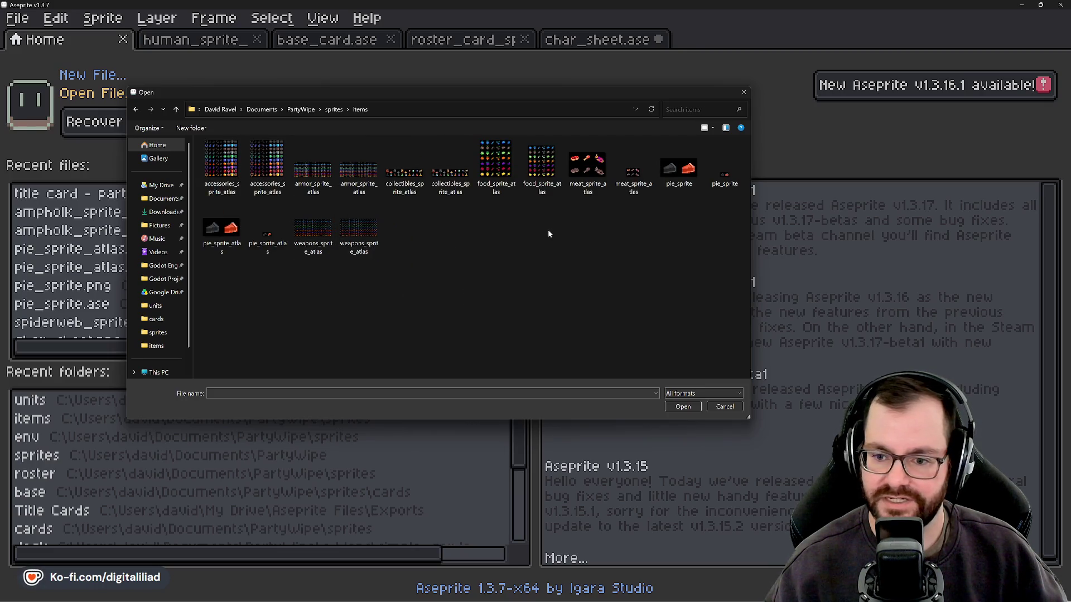
left_click(677, 168)
key("Delete")
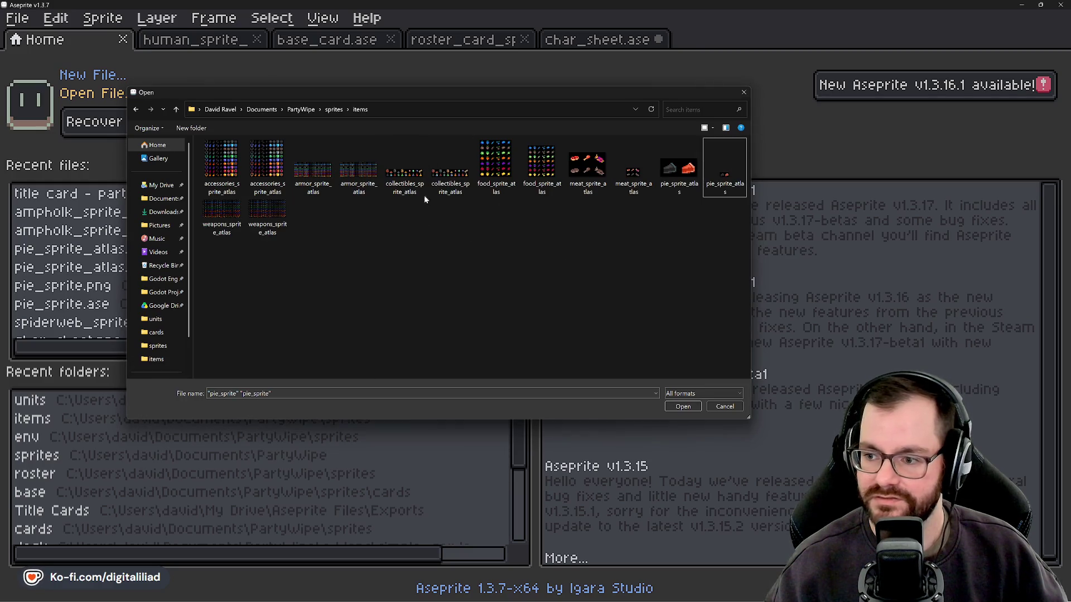
Open chest_sprite_atlas from the sprites > env folder.
left_click(334, 109)
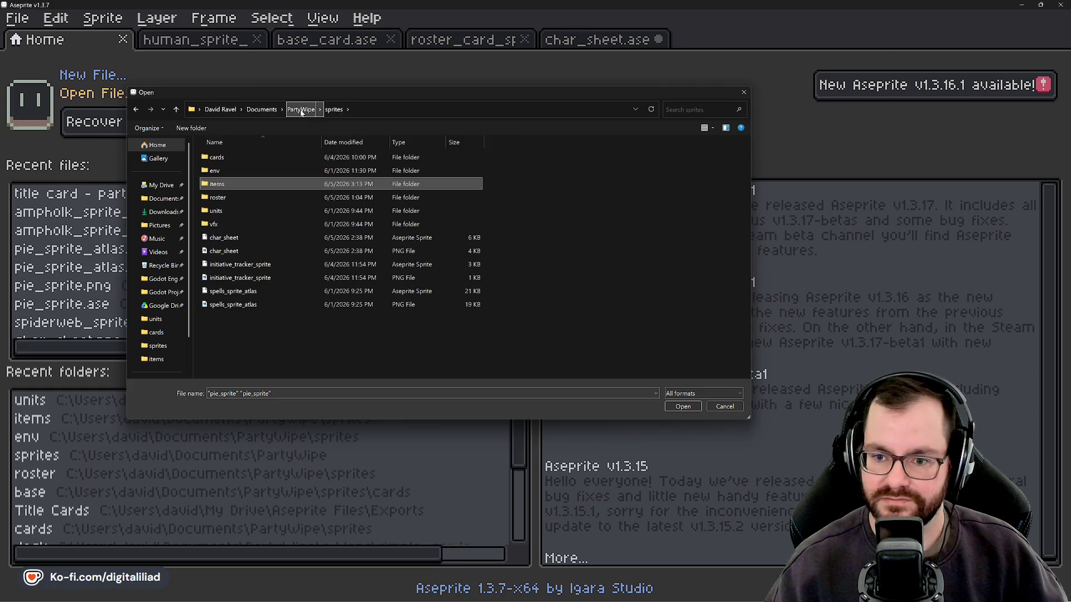
double_click(223, 170)
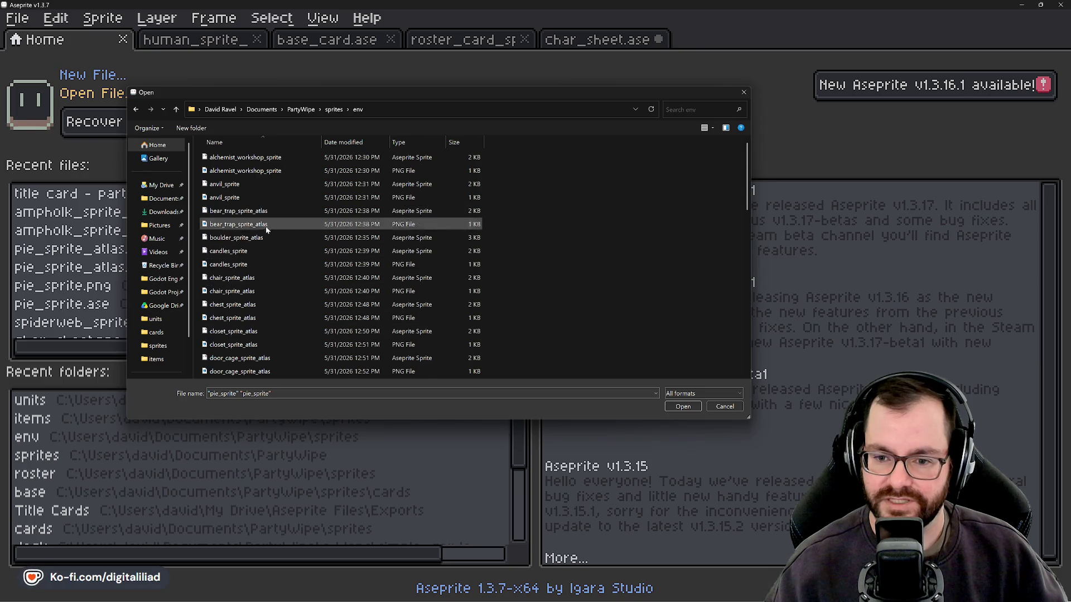
scroll(251, 234, "down", 1)
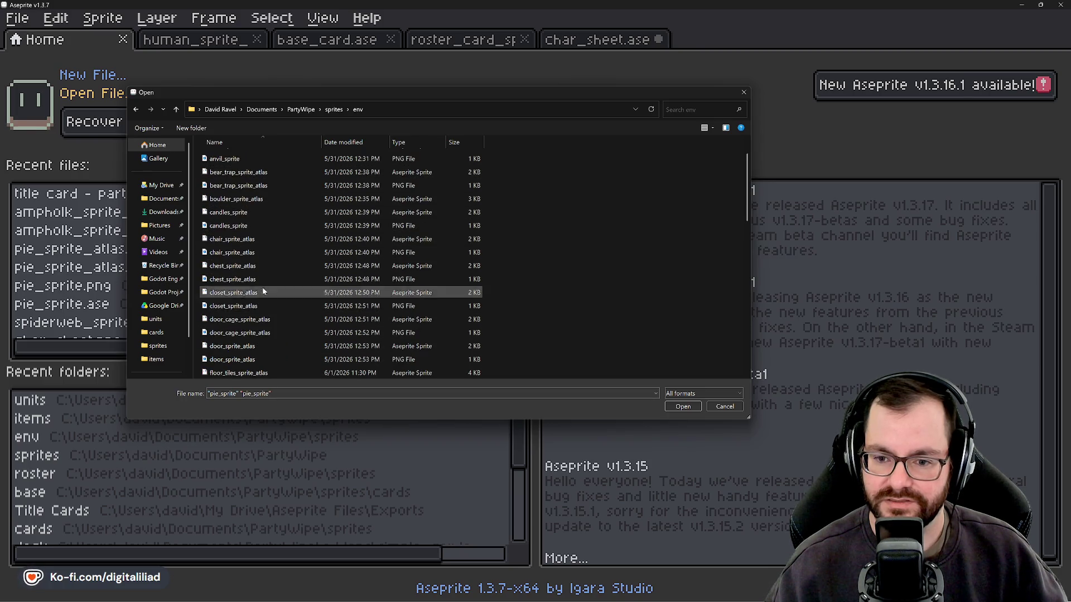
scroll(253, 262, "down", 1)
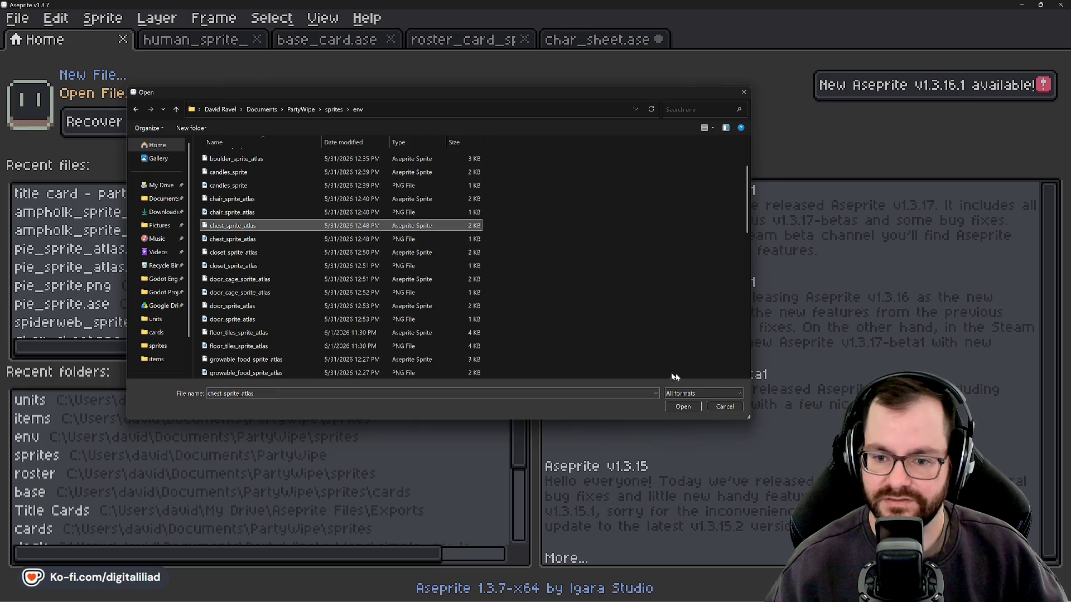
left_click(692, 412)
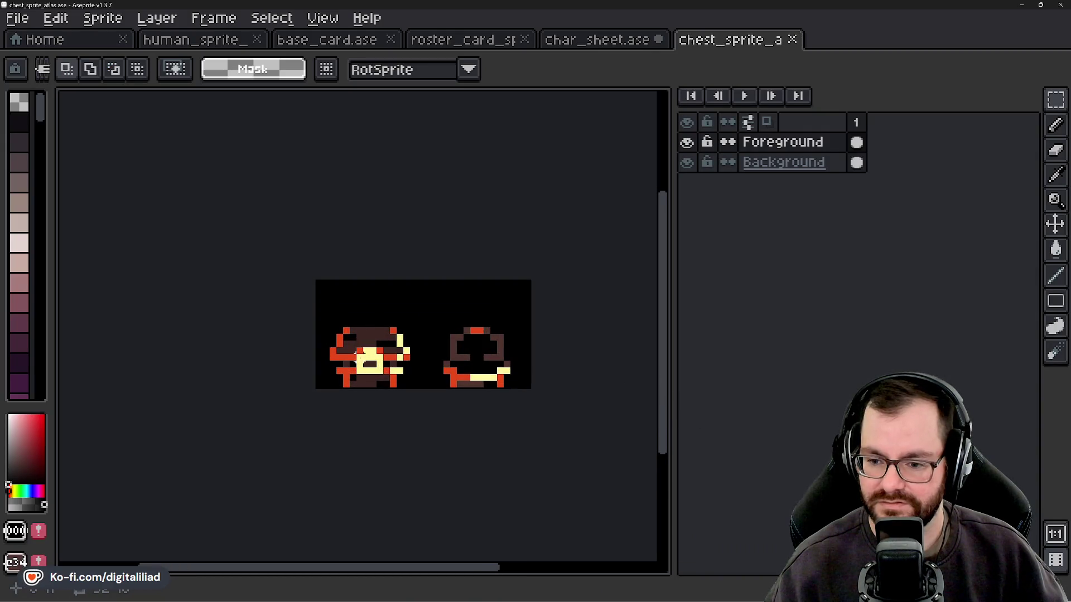
Select the left chest sprite's tile in chest_sprite_atlas.
scroll(357, 358, "up", 1)
mouse_move(420, 357)
left_mouse_down()
mouse_move(376, 325)
mouse_move(389, 349)
mouse_move(367, 336)
mouse_move(377, 342)
left_mouse_up()
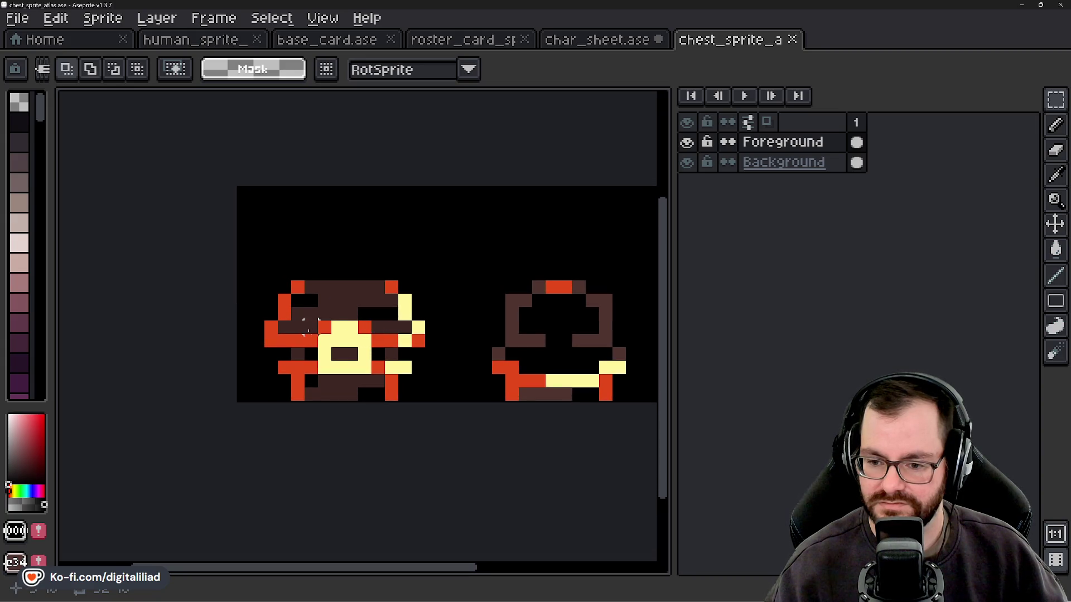
double_click(365, 287)
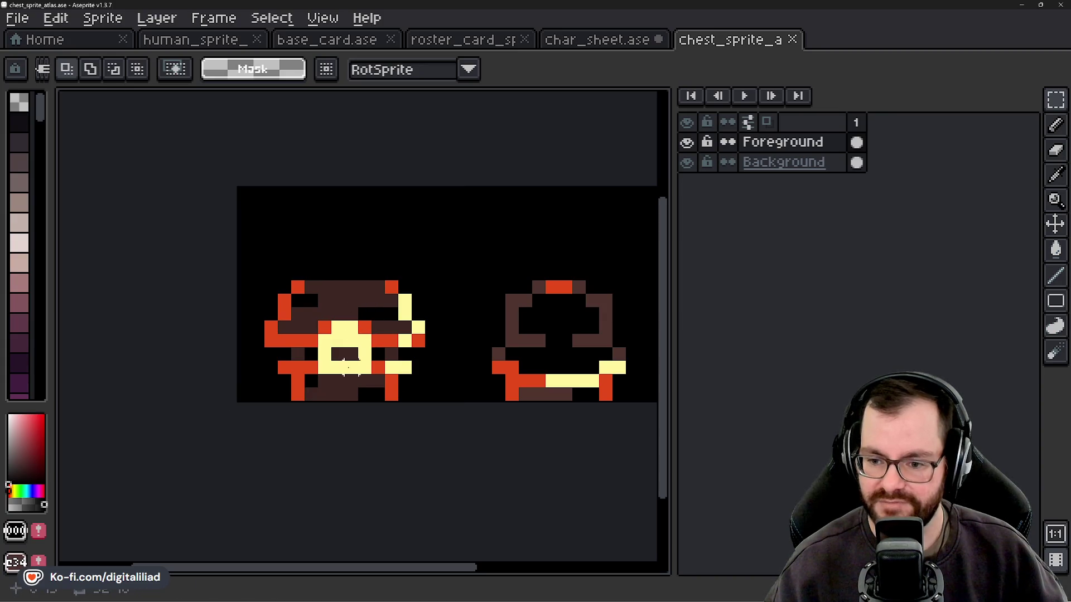
scroll(307, 279, "down", 1)
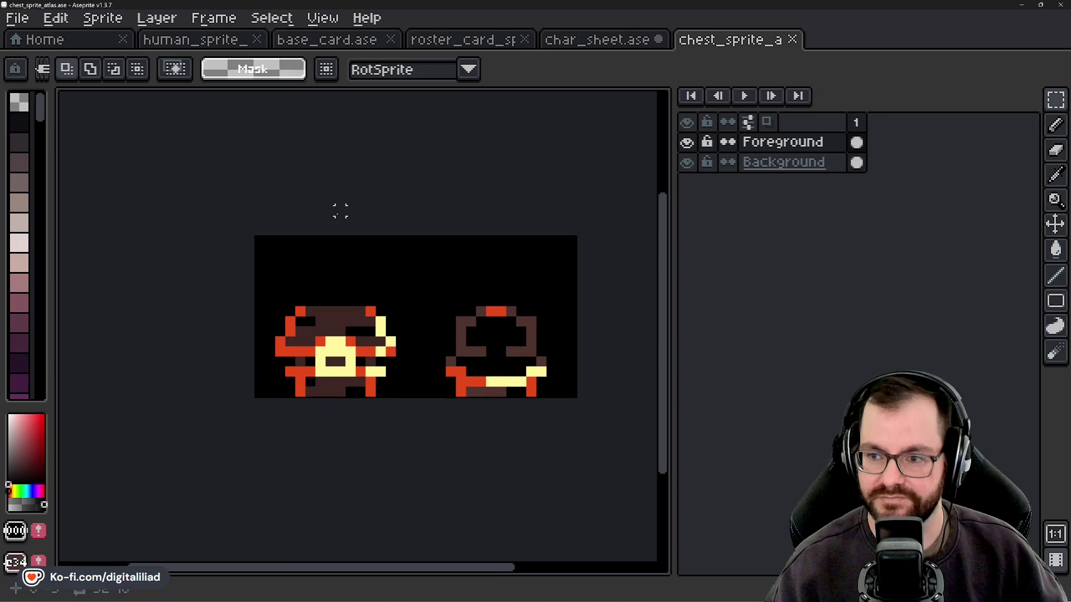
Paste the chest into char_sheet and place it in the Knight card's lower-left inventory slot.
left_click(600, 39)
scroll(357, 323, "down", 3)
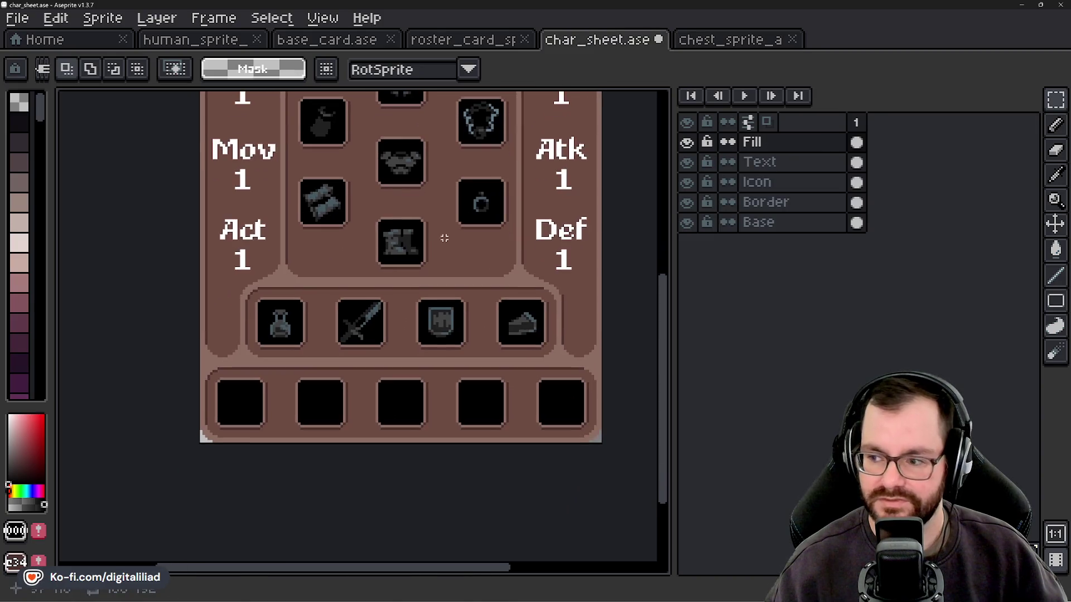
scroll(154, 435, "up", 1)
scroll(239, 399, "up", 1)
key("ctrl+v")
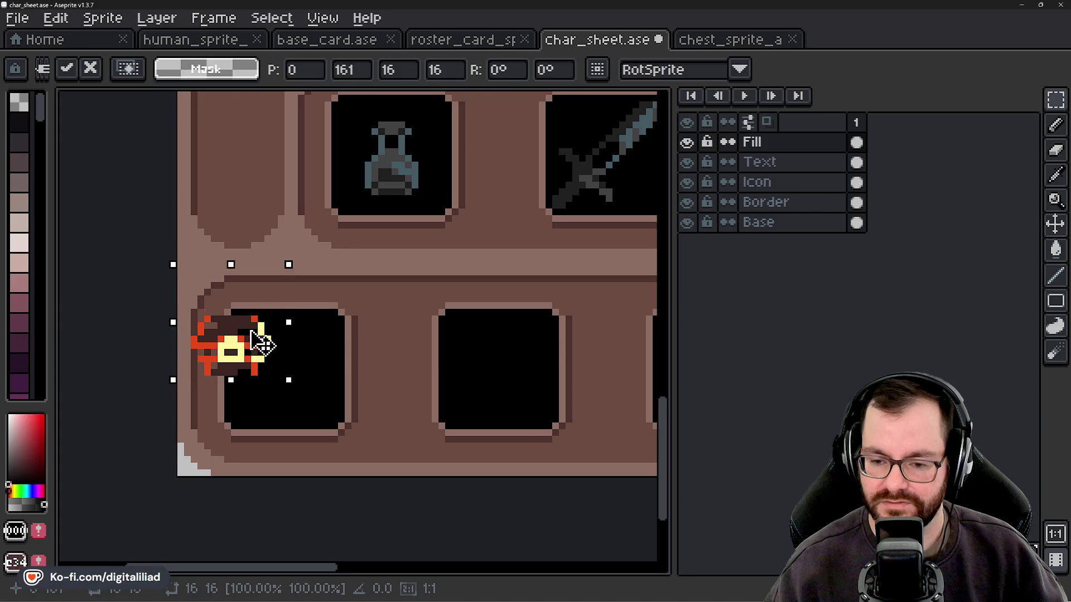
key("Up")
key("Return")
mouse_move(257, 338)
left_mouse_down()
mouse_move(309, 377)
mouse_move(304, 402)
mouse_move(348, 392)
left_mouse_up()
key("Return")
Undo the chest placement and return to the Home page.
scroll(357, 385, "down", 3)
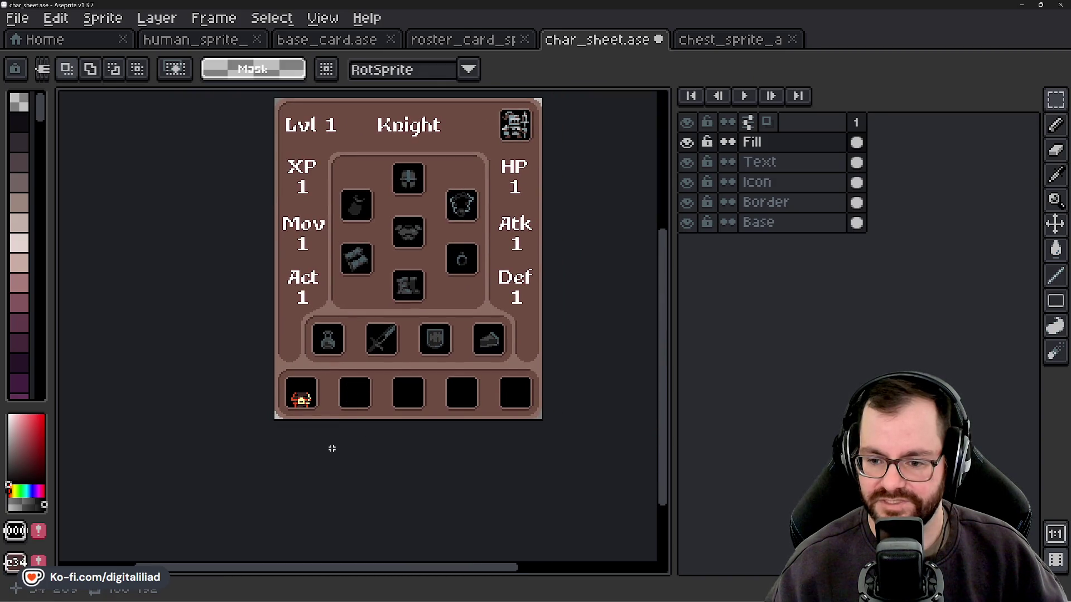
scroll(296, 415, "up", 5)
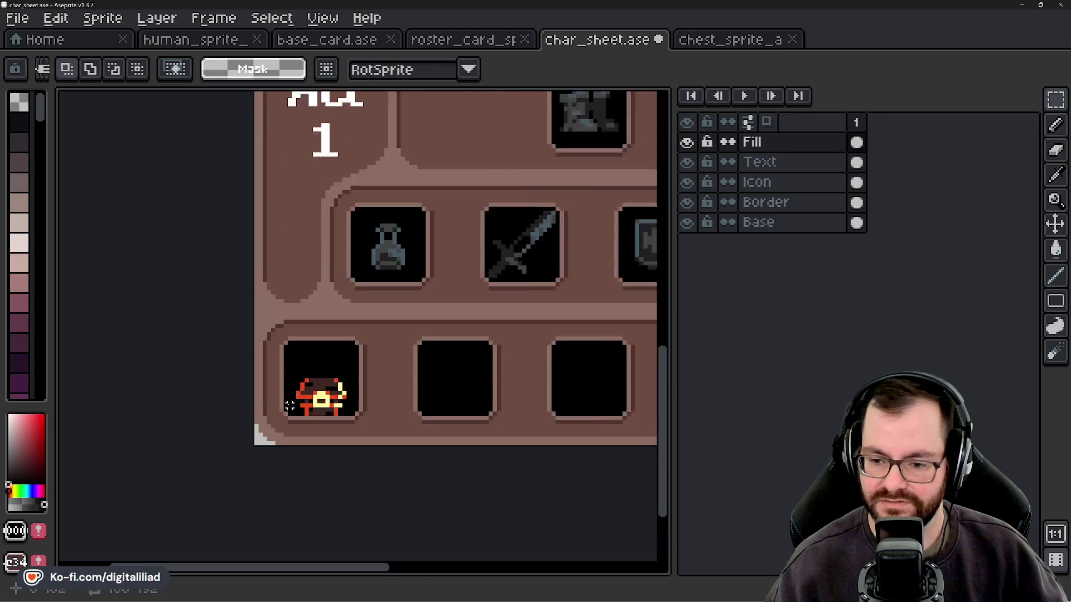
key("ctrl+z")
key("ctrl+z")
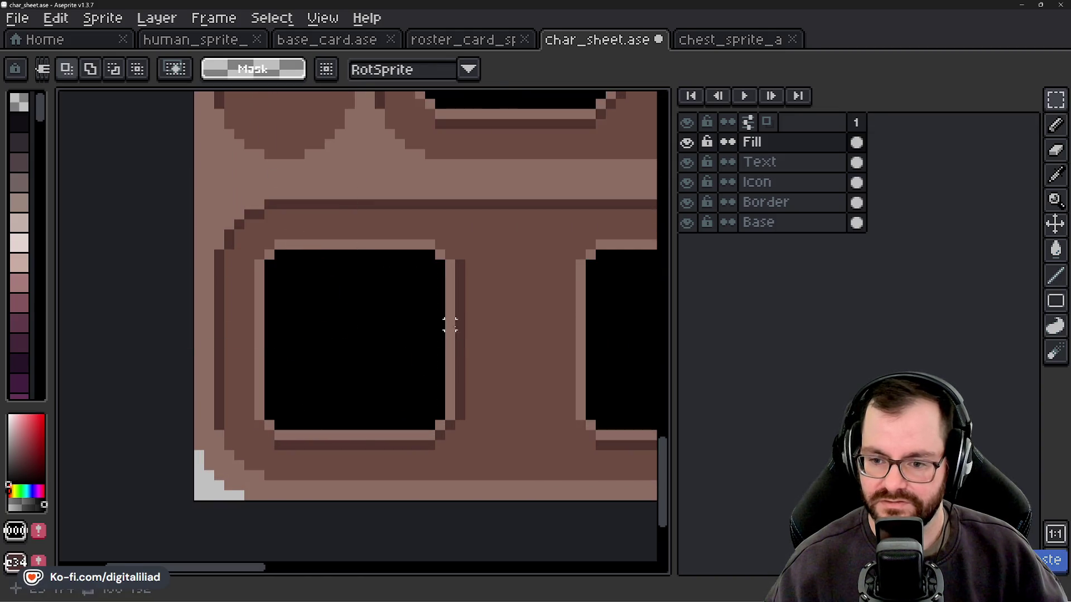
left_click(83, 45)
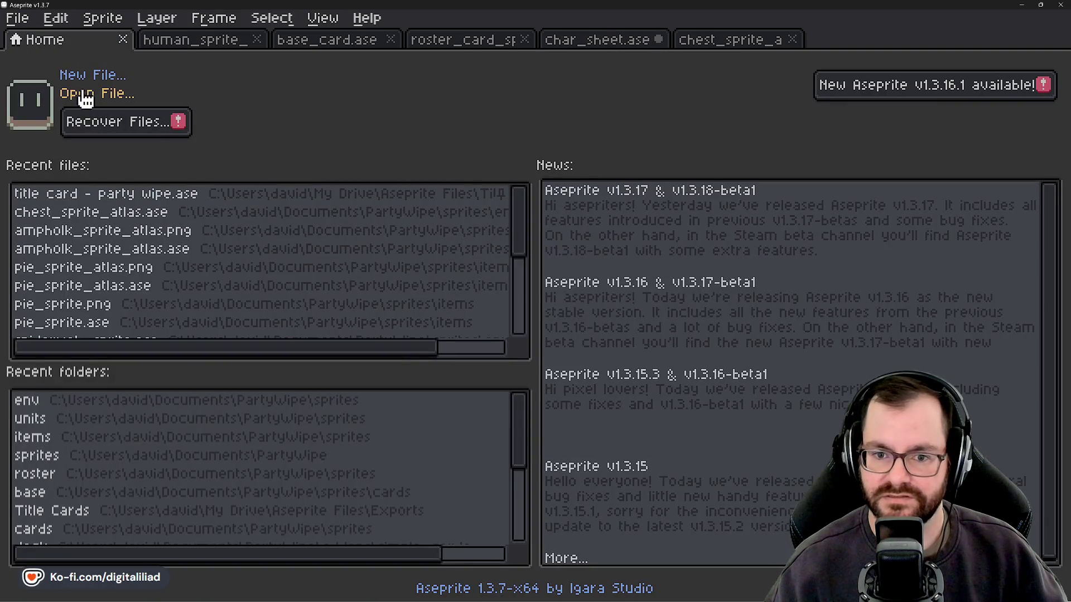
Find door_cage_sprite_atlas in the env file list and open it.
left_click(83, 95)
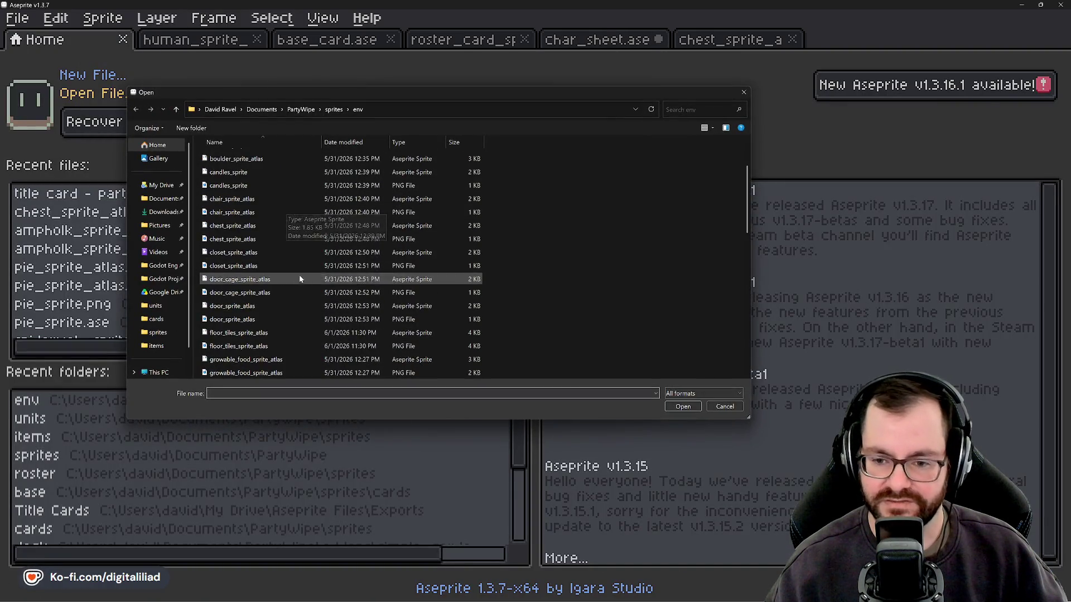
scroll(276, 290, "down", 3)
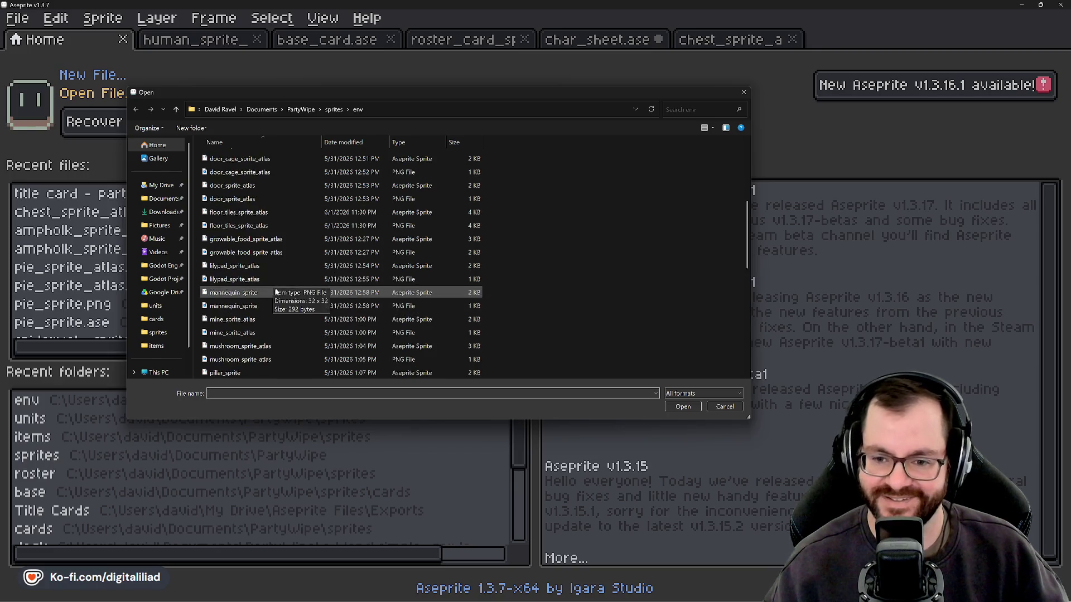
scroll(270, 199, "down", 1)
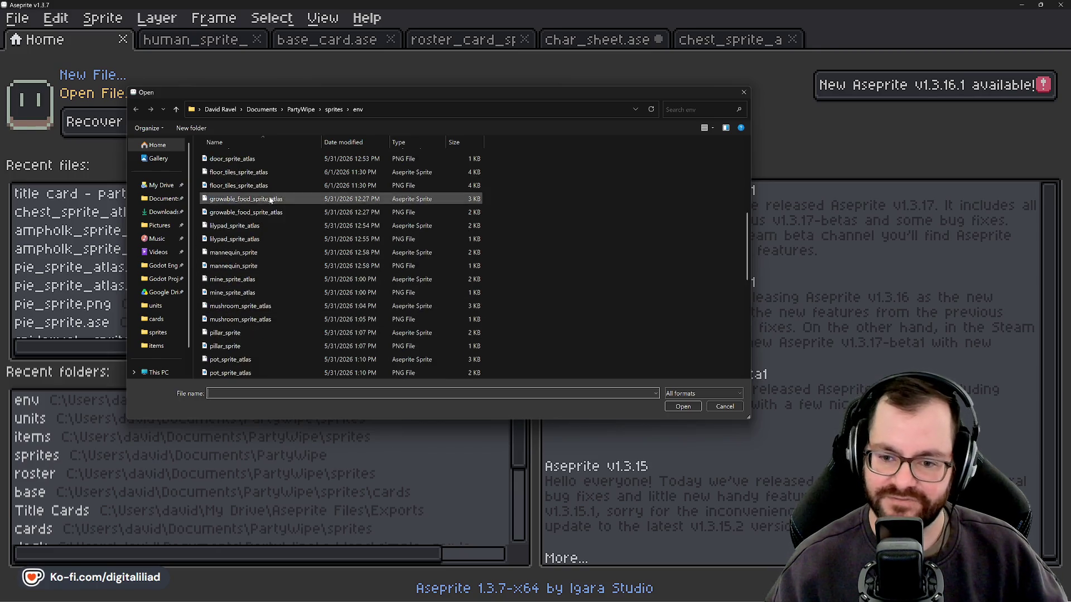
scroll(273, 295, "down", 3)
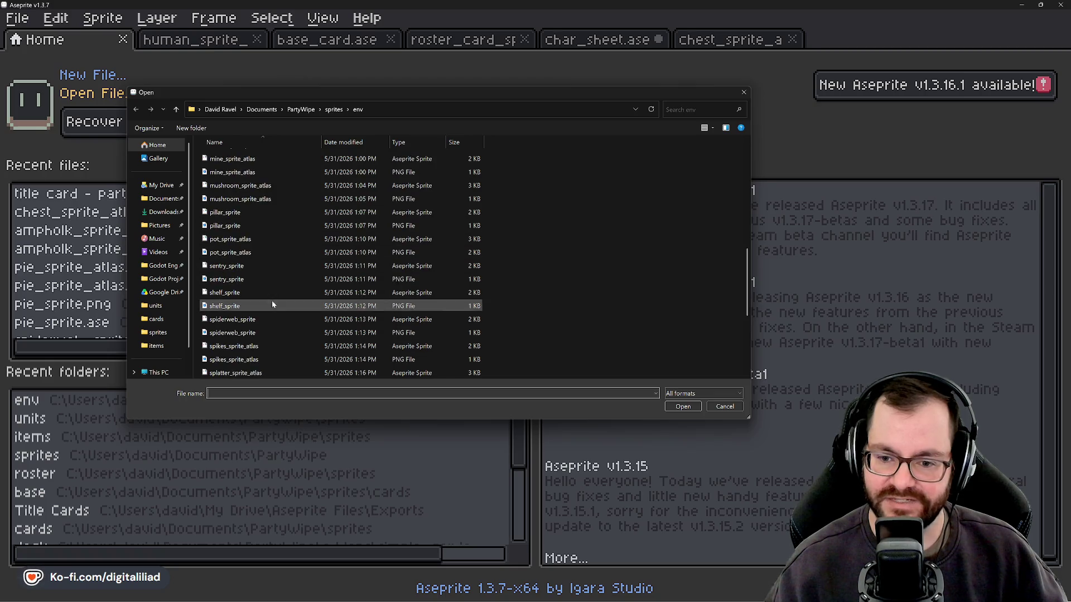
scroll(273, 279, "down", 1)
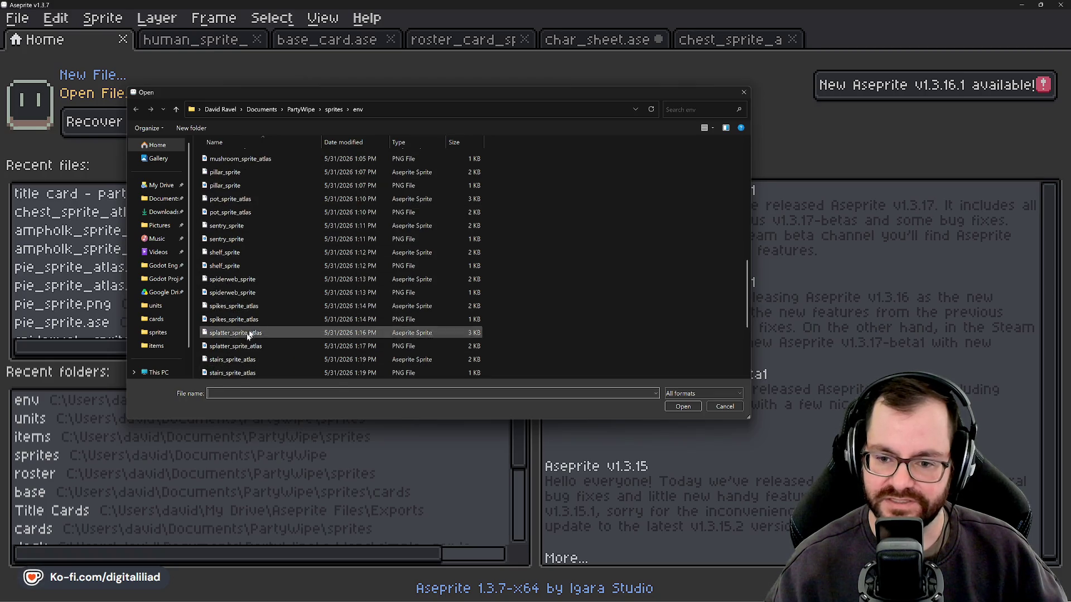
scroll(249, 312, "up", 2)
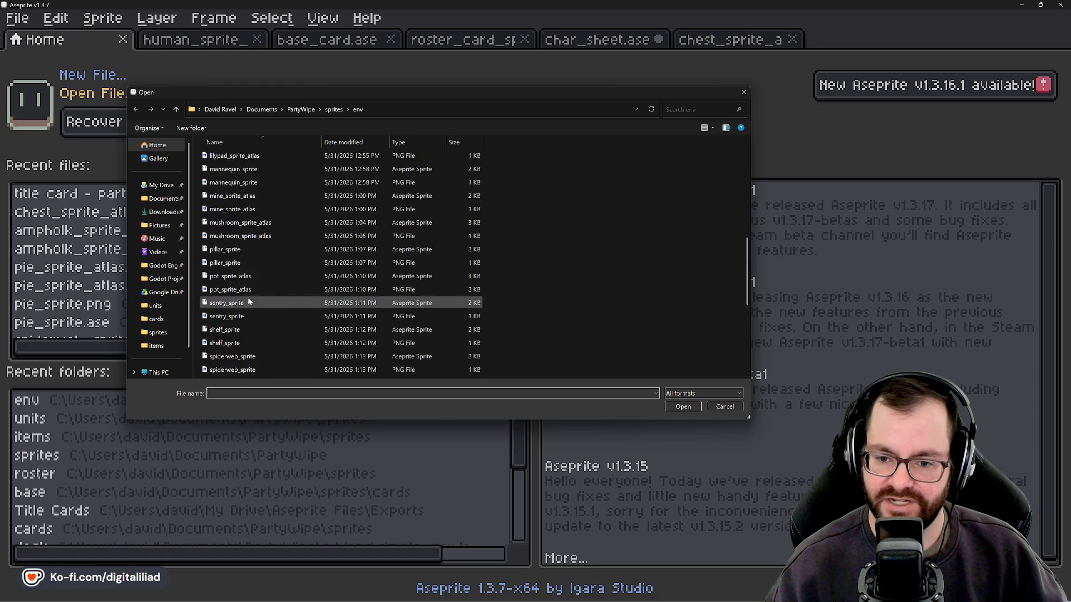
scroll(249, 301, "up", 5)
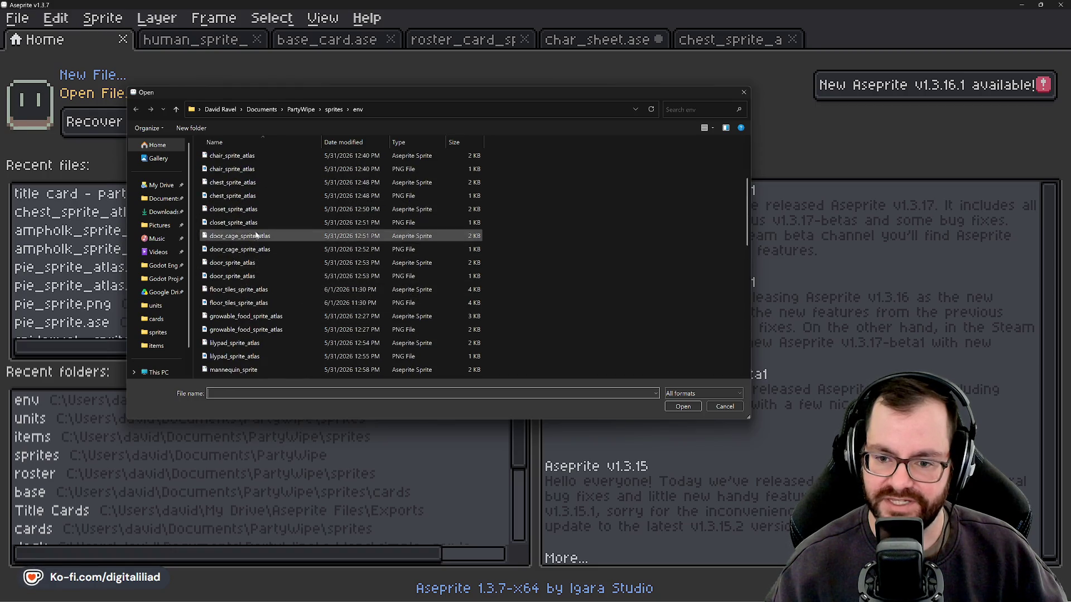
left_click(266, 238)
left_click(683, 407)
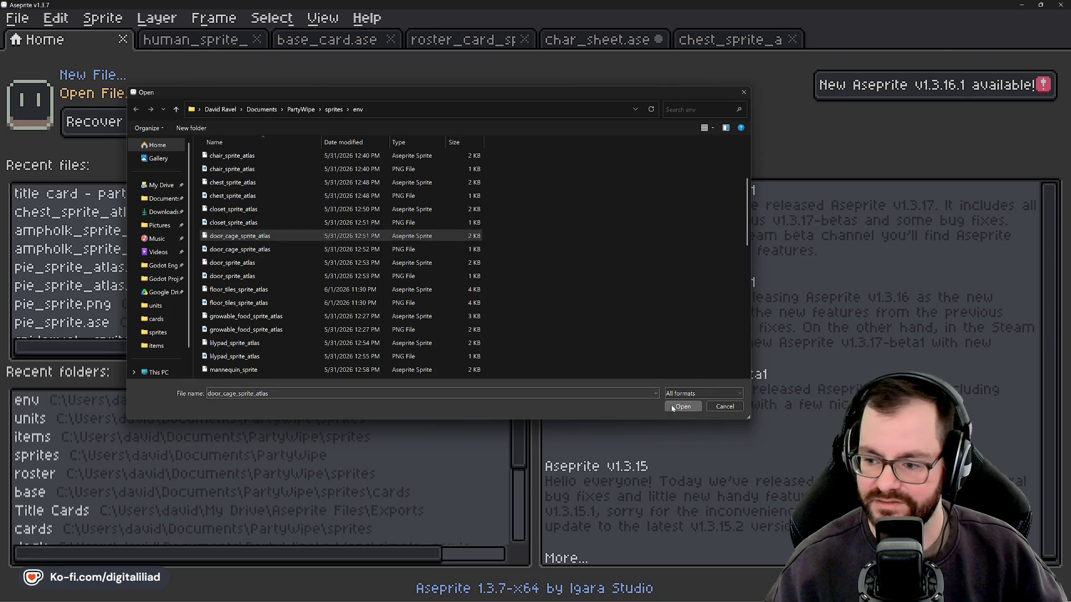
scroll(354, 335, "up", 3)
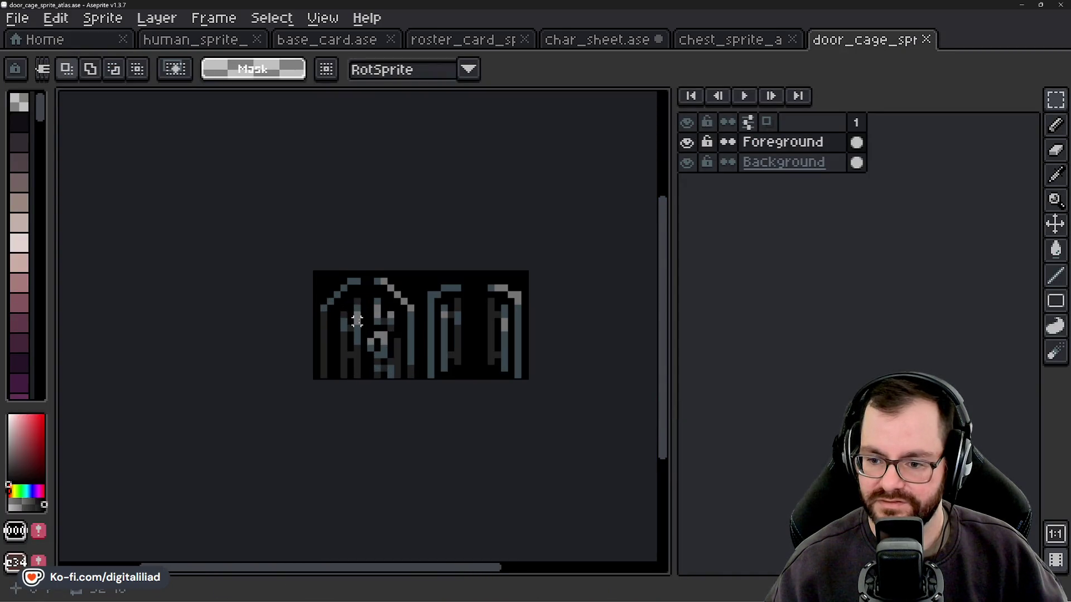
Paste the barred door tile from the atlas into the first bottom slot, nudging it into place.
scroll(357, 321, "up", 1)
left_click_drag(366, 319, 387, 306)
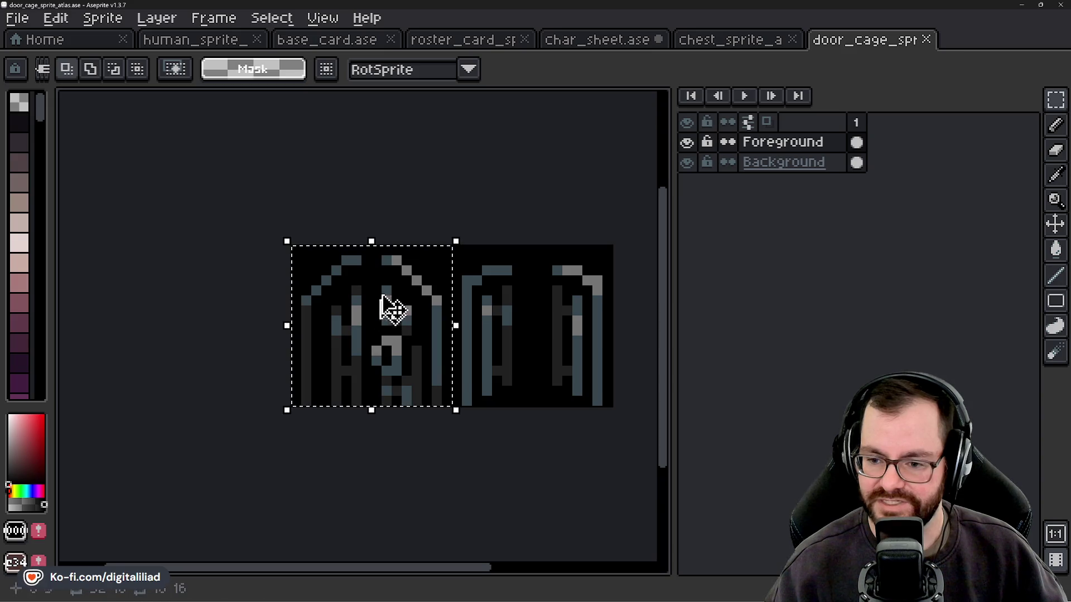
left_click(600, 51)
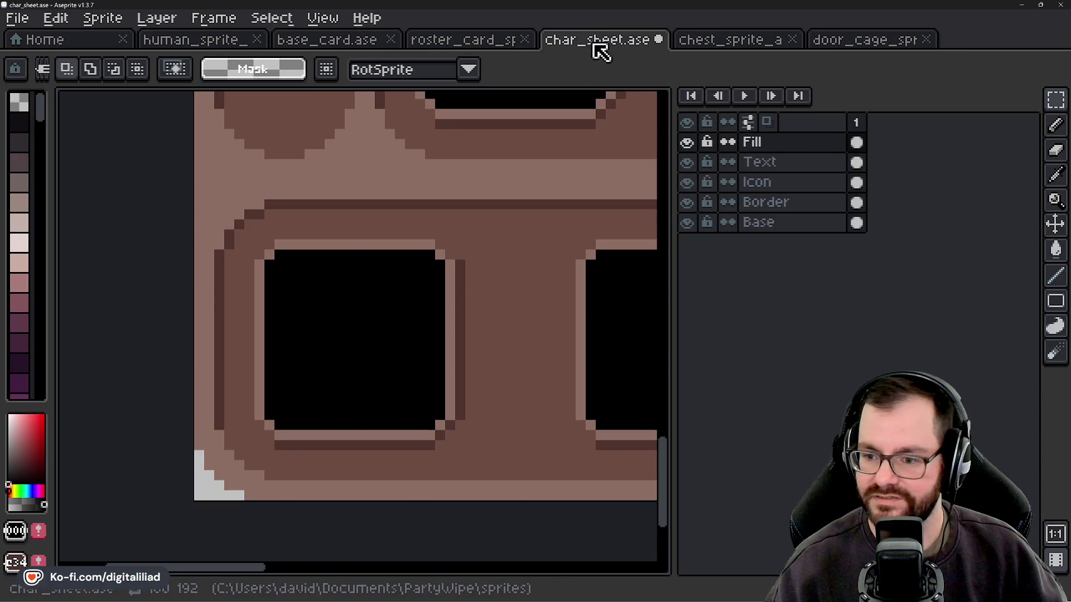
key("ctrl+v")
key("Right")
key("Right")
key("Right")
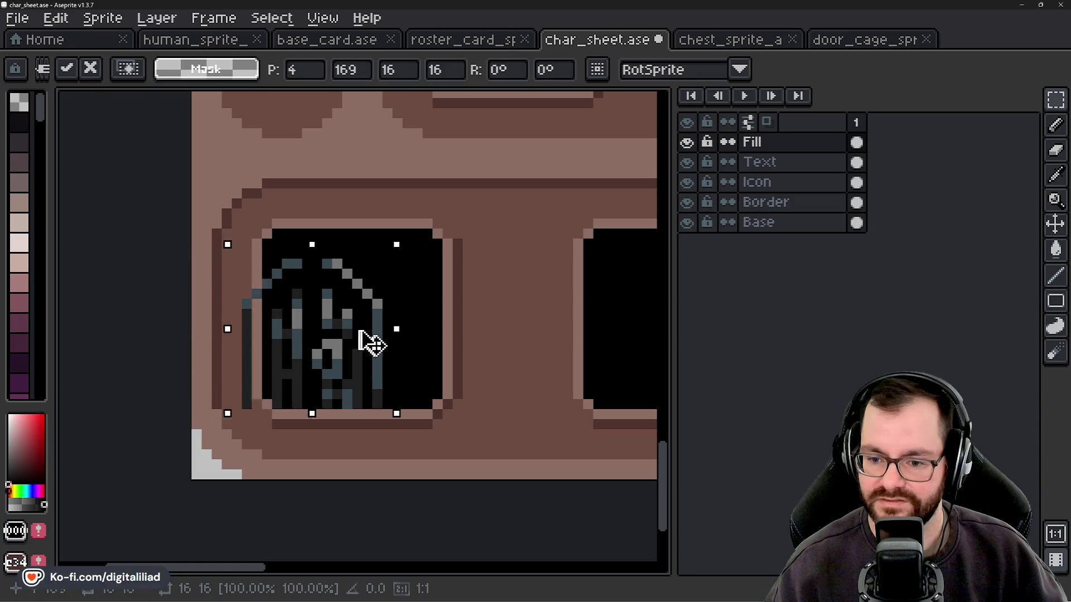
key("Right")
key("Right")
key("Right")
key("Up")
key("Right")
key("Down")
key("Return")
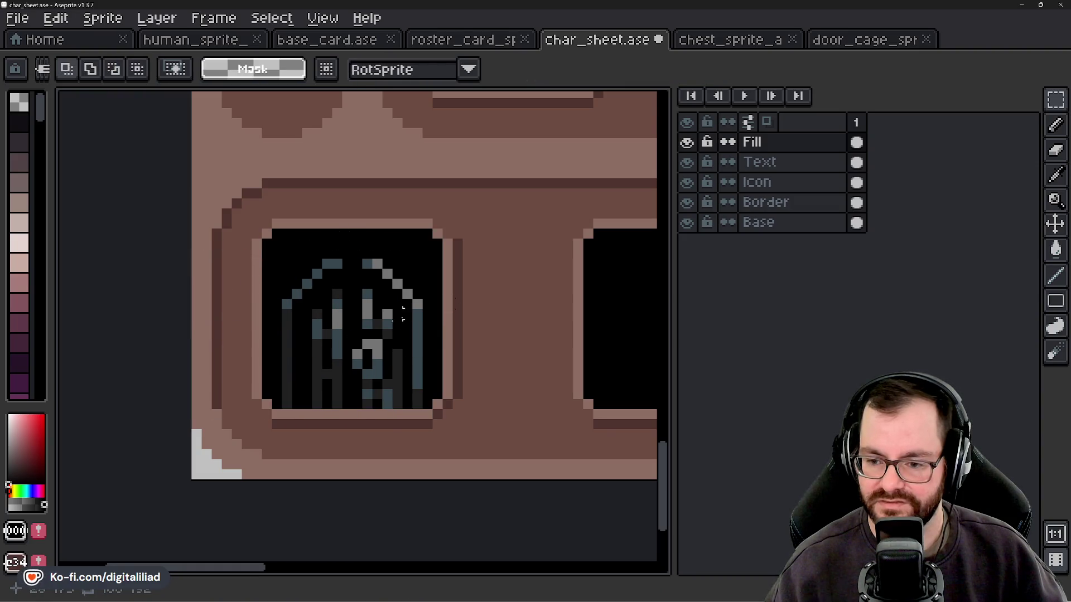
Reselect the placed door icon and raise it by one pixel.
scroll(336, 385, "down", 10)
scroll(333, 383, "up", 6)
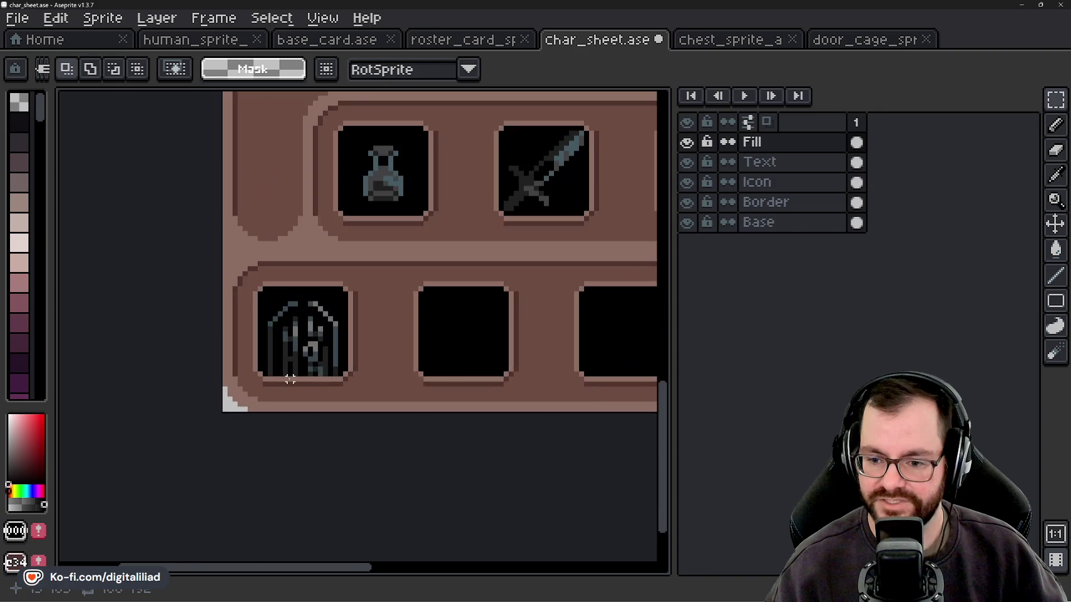
key("ctrl+shift+d")
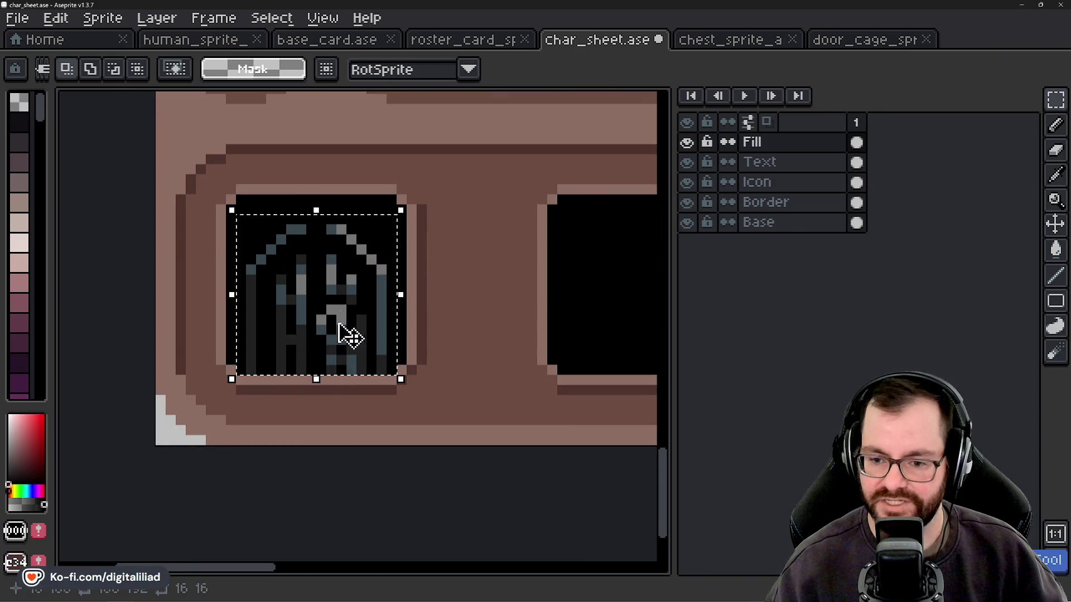
left_click_drag(346, 332, 354, 311)
left_click(442, 310)
Copy the door icon into the second bottom slot.
scroll(442, 309, "down", 5)
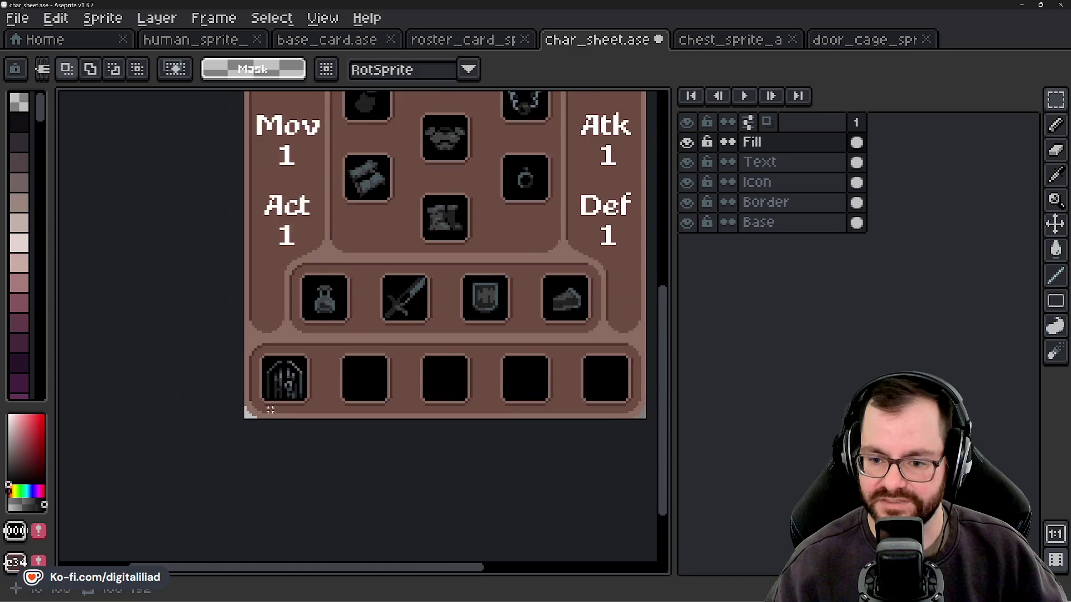
scroll(299, 422, "up", 3)
left_click_drag(419, 378, 420, 382)
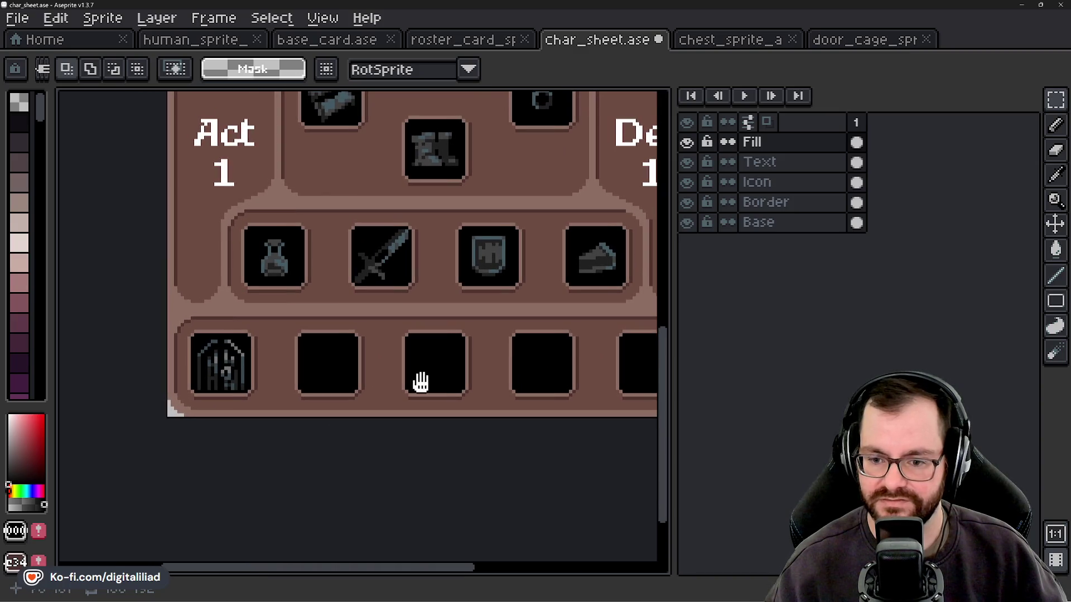
left_click_drag(270, 355, 429, 395)
scroll(429, 395, "up", 2)
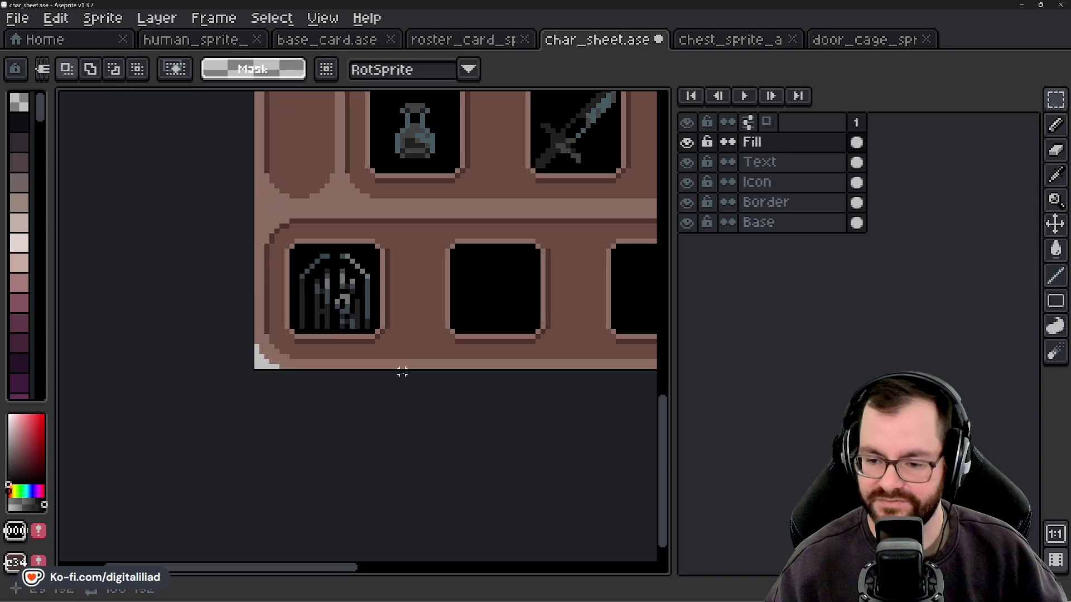
key("ctrl+shift+d")
mouse_move(279, 351)
left_mouse_down()
mouse_move(461, 310)
mouse_move(466, 329)
mouse_move(456, 331)
left_mouse_up()
key("Return")
Bring the open door graphic from the atlas into the third empty slot.
scroll(413, 411, "right", 3)
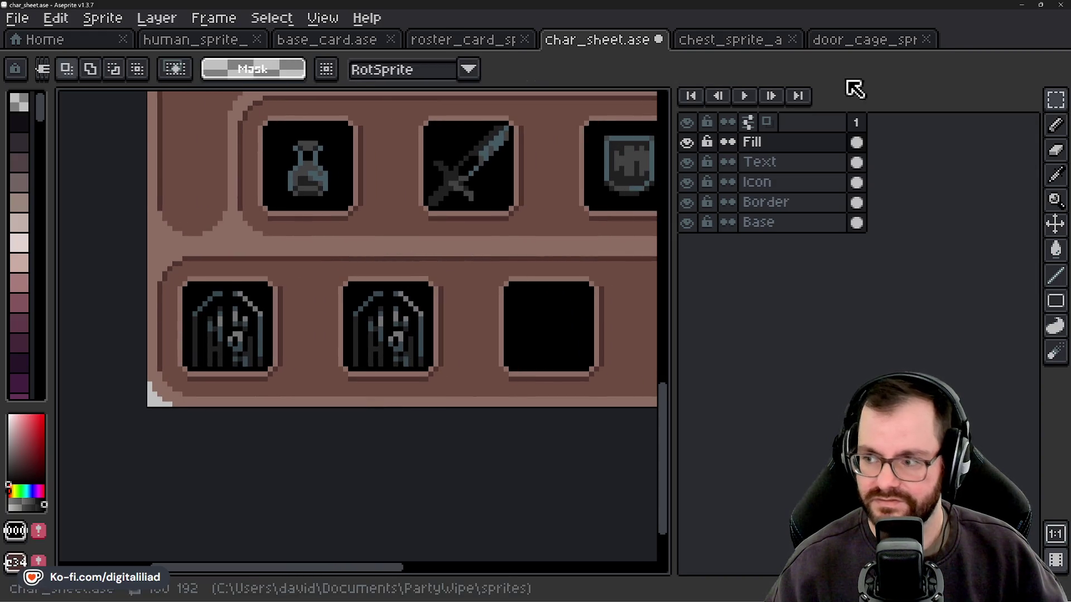
left_click(842, 39)
left_click(515, 284)
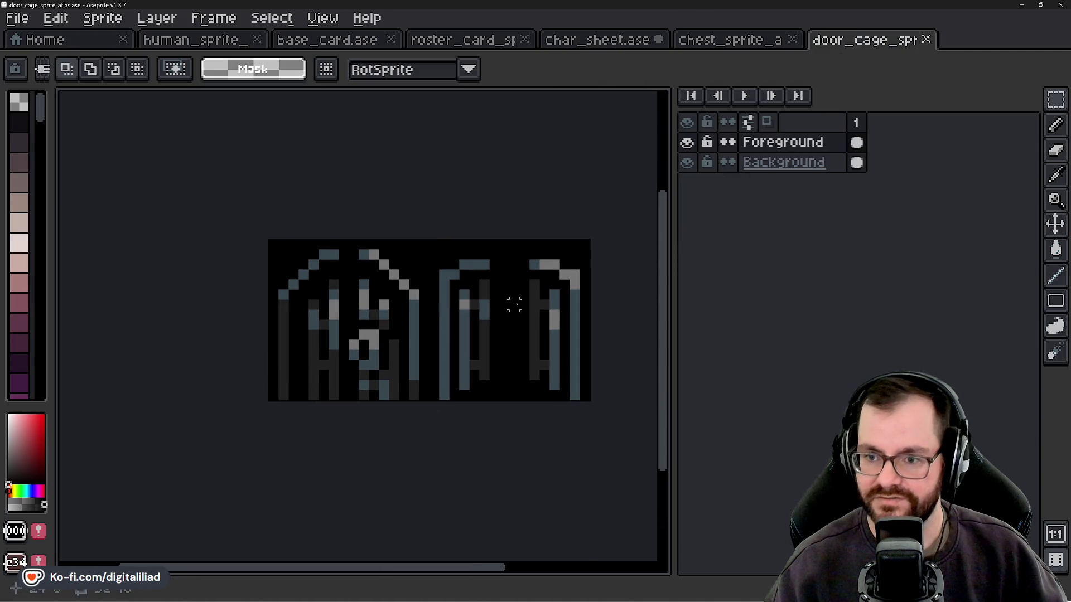
key("ctrl+z")
left_click(184, 40)
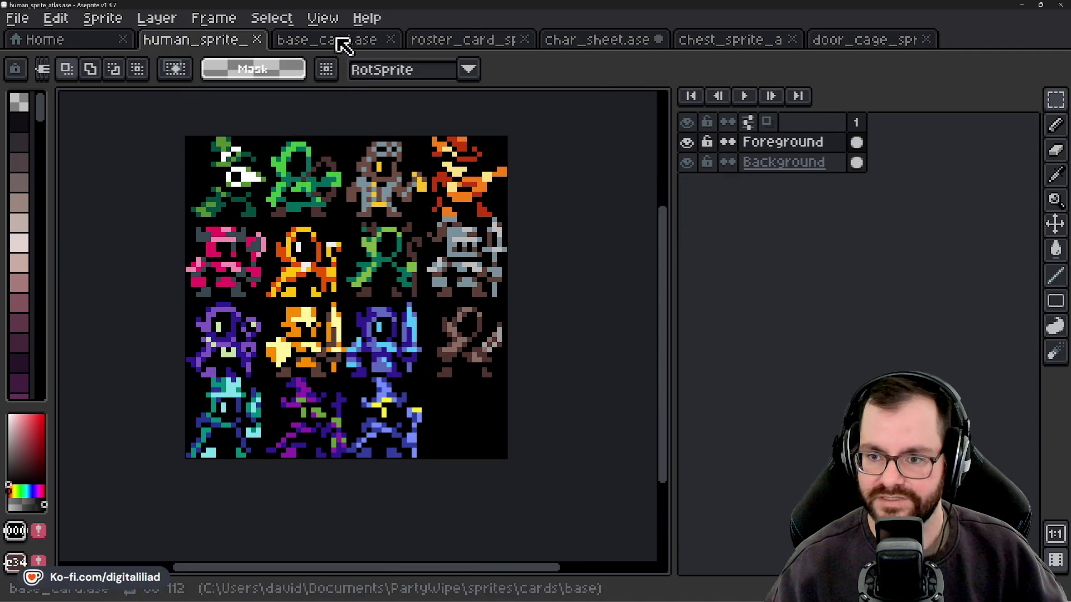
left_click(463, 40)
left_click(597, 40)
key("ctrl+v")
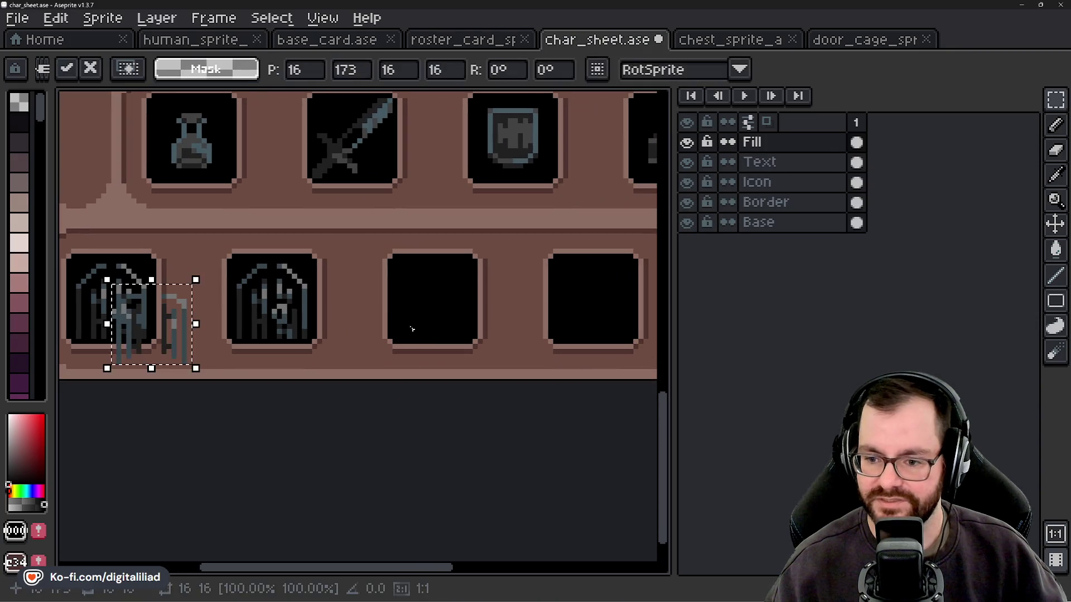
left_click_drag(164, 338, 446, 314)
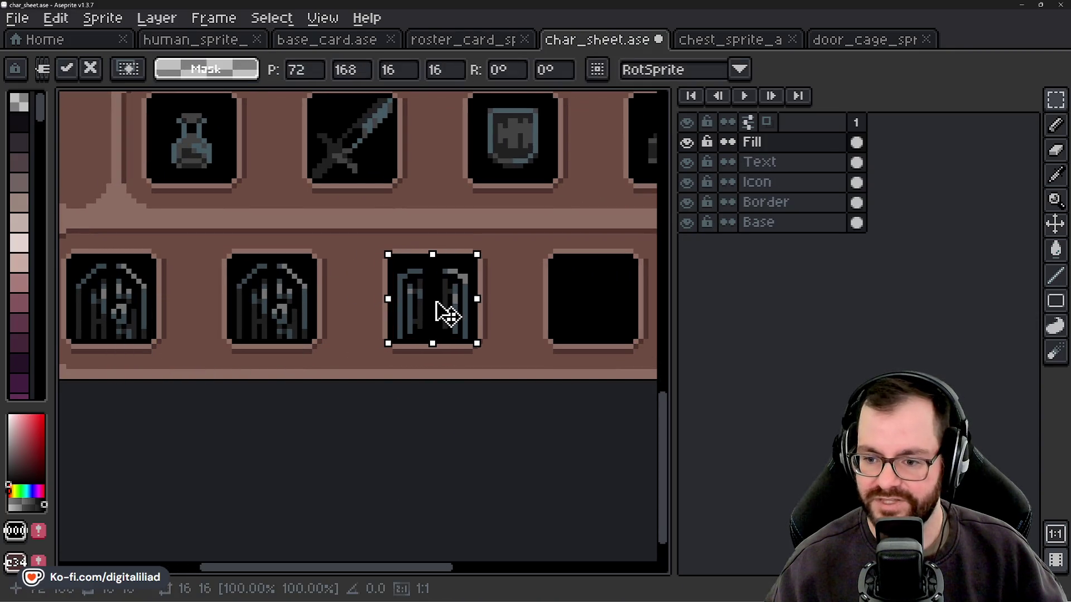
key("Return")
Review the row and undo the open door placement.
scroll(427, 278, "up", 3)
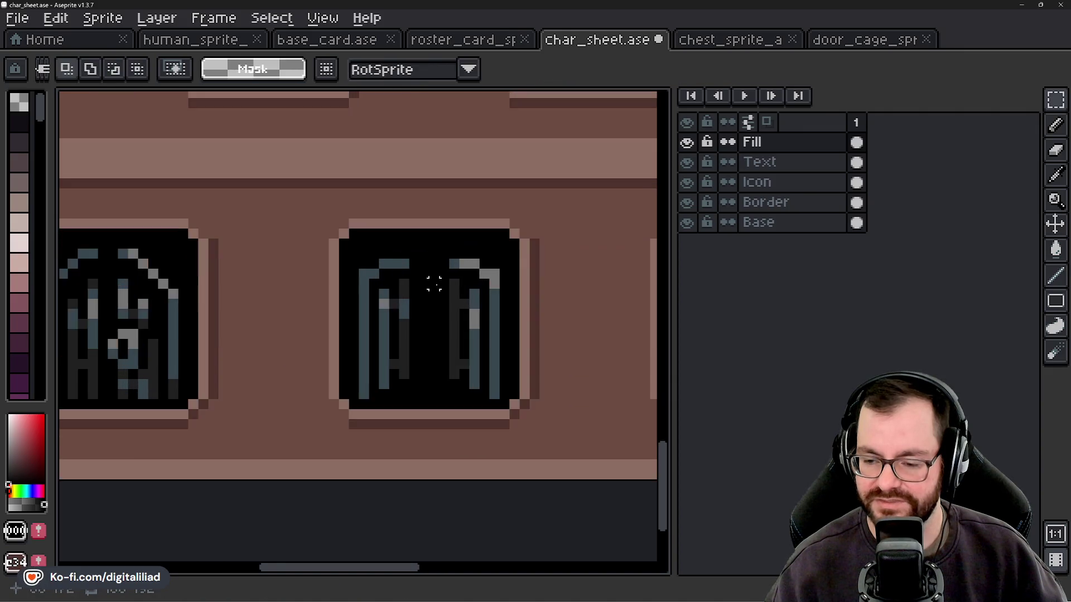
scroll(401, 371, "down", 5)
scroll(401, 371, "down", 1)
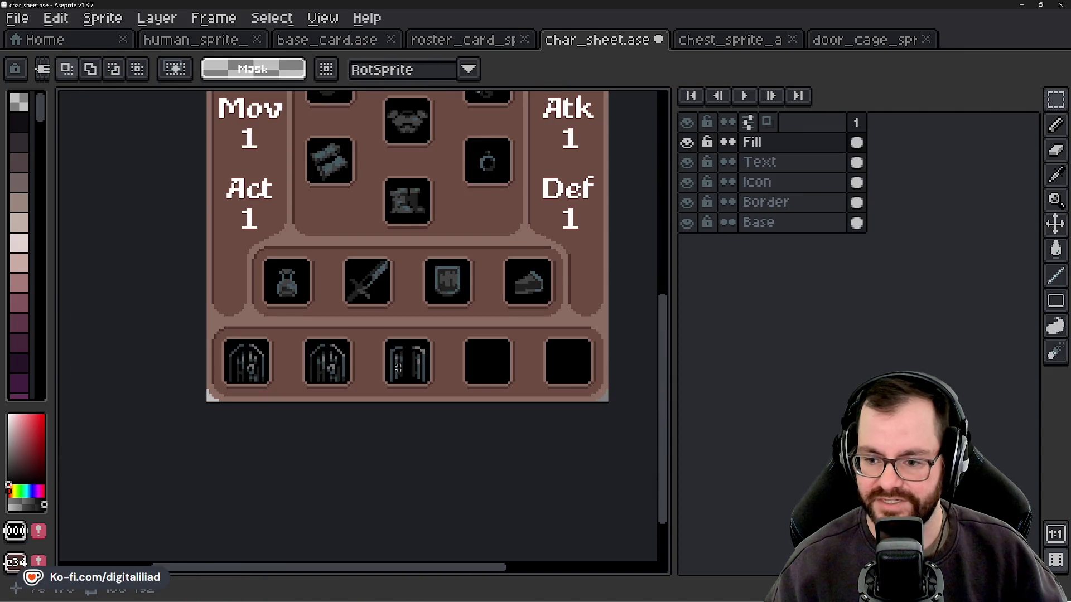
scroll(403, 415, "down", 1)
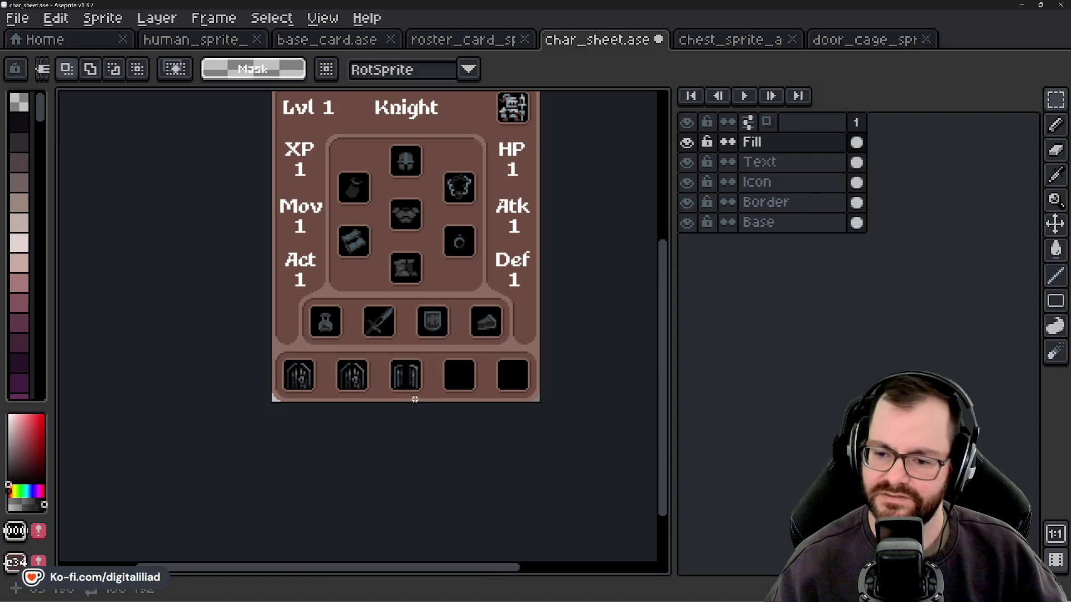
scroll(312, 391, "up", 2)
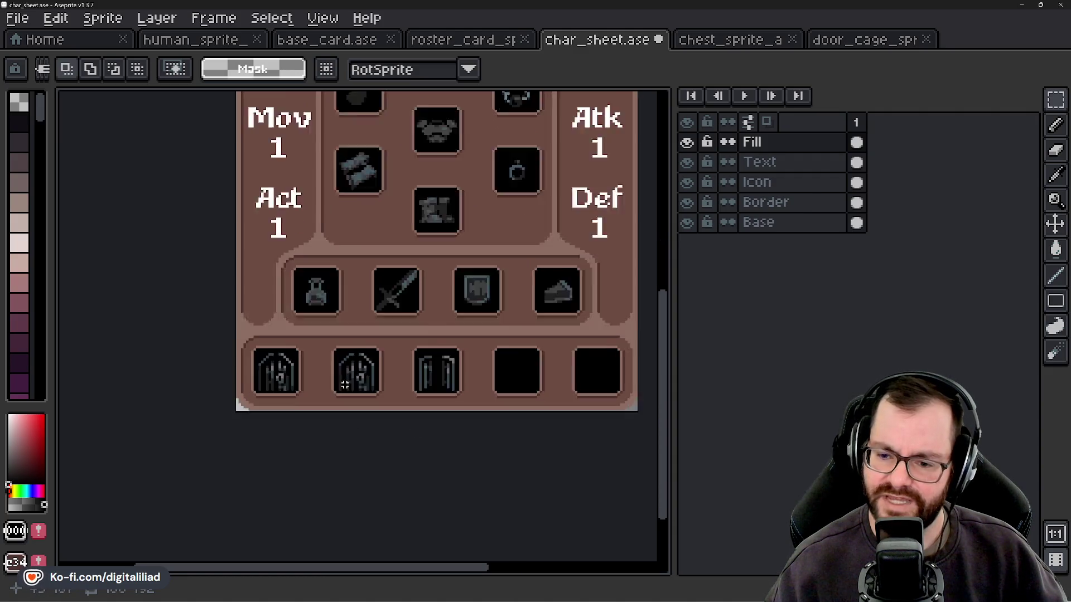
scroll(334, 456, "right", 3)
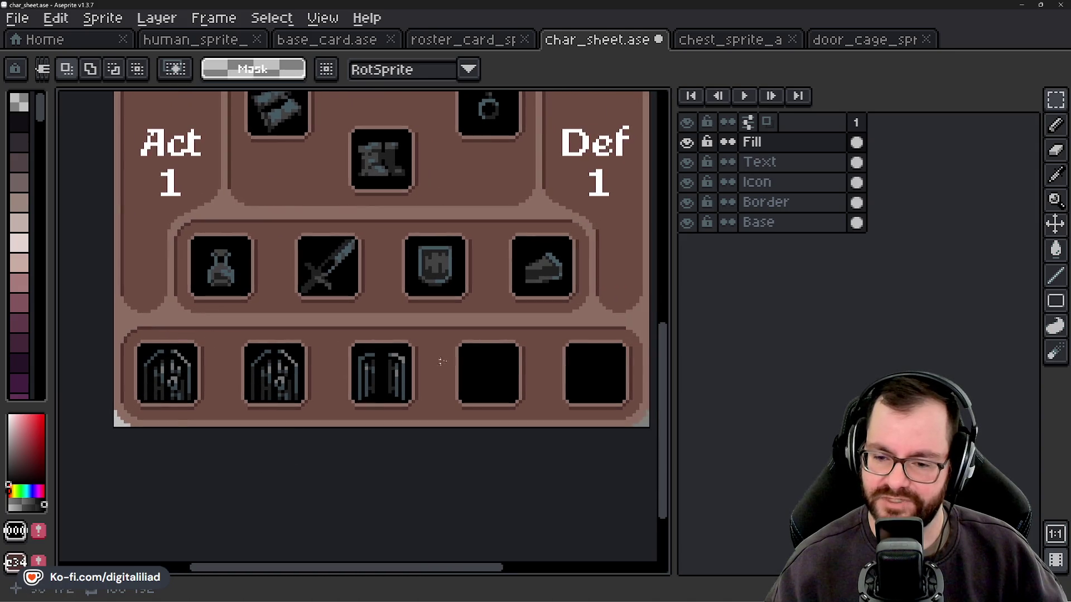
scroll(403, 452, "down", 1)
left_click_drag(398, 453, 378, 446)
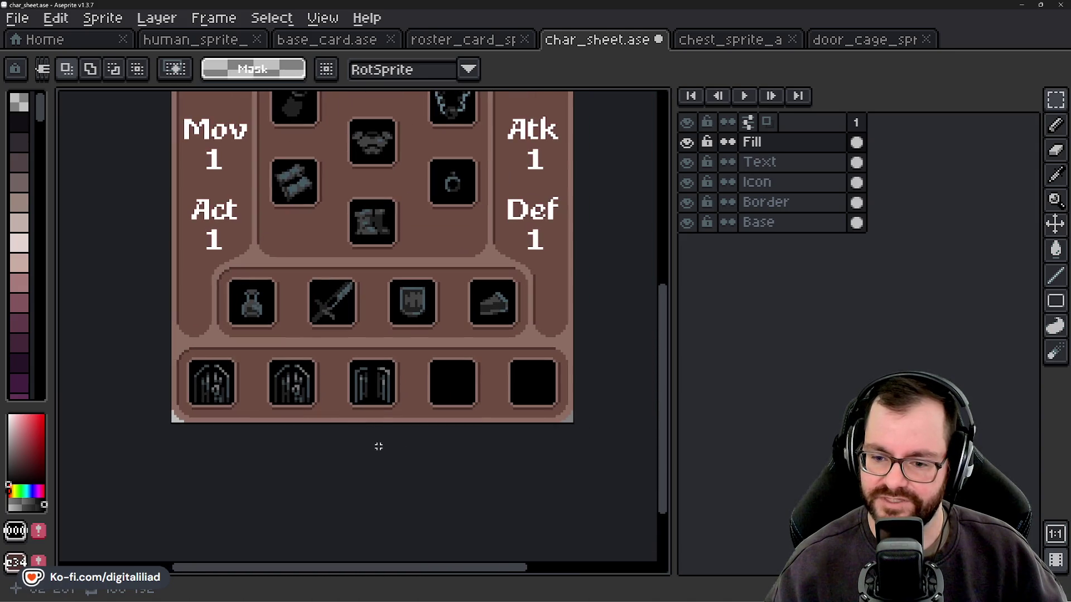
key("ctrl+z")
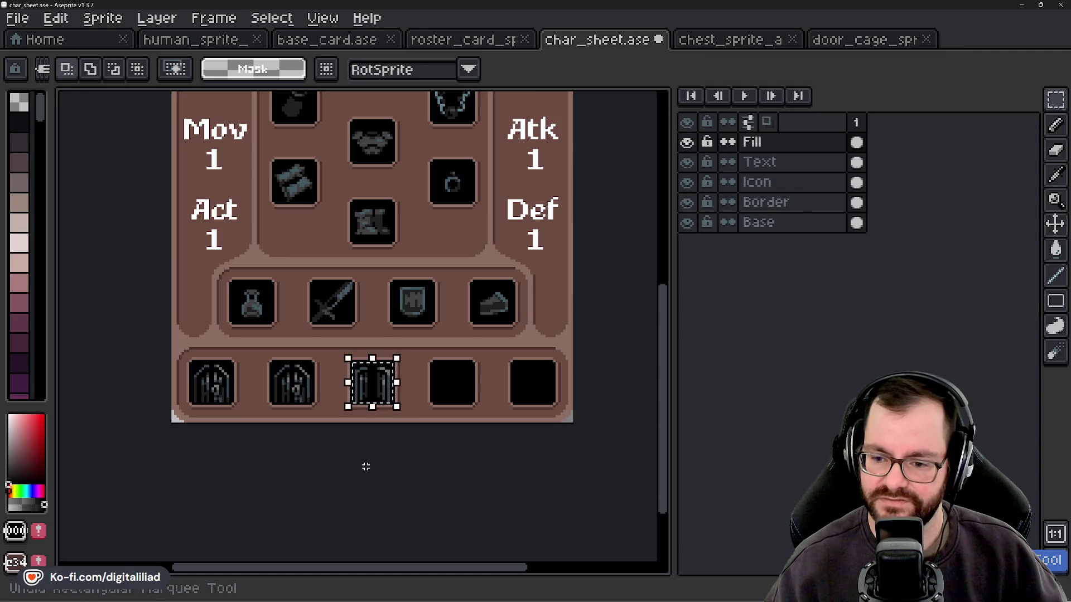
Fill the third, fourth and fifth bottom slots with copies of the barred door icon.
scroll(341, 449, "up", 1)
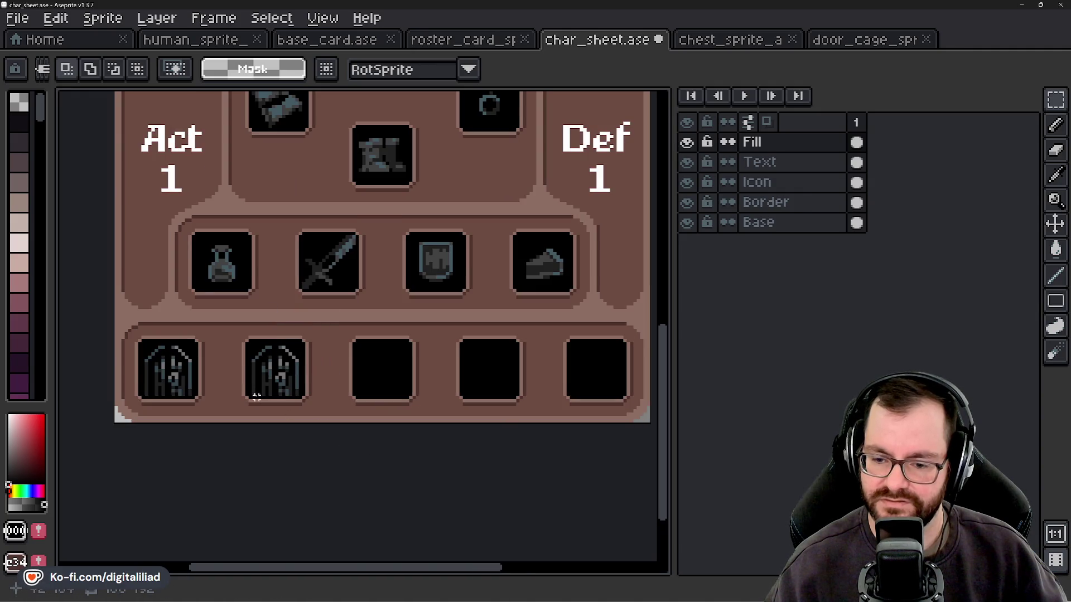
mouse_move(240, 357)
left_mouse_down()
mouse_move(327, 419)
mouse_move(385, 393)
left_mouse_up()
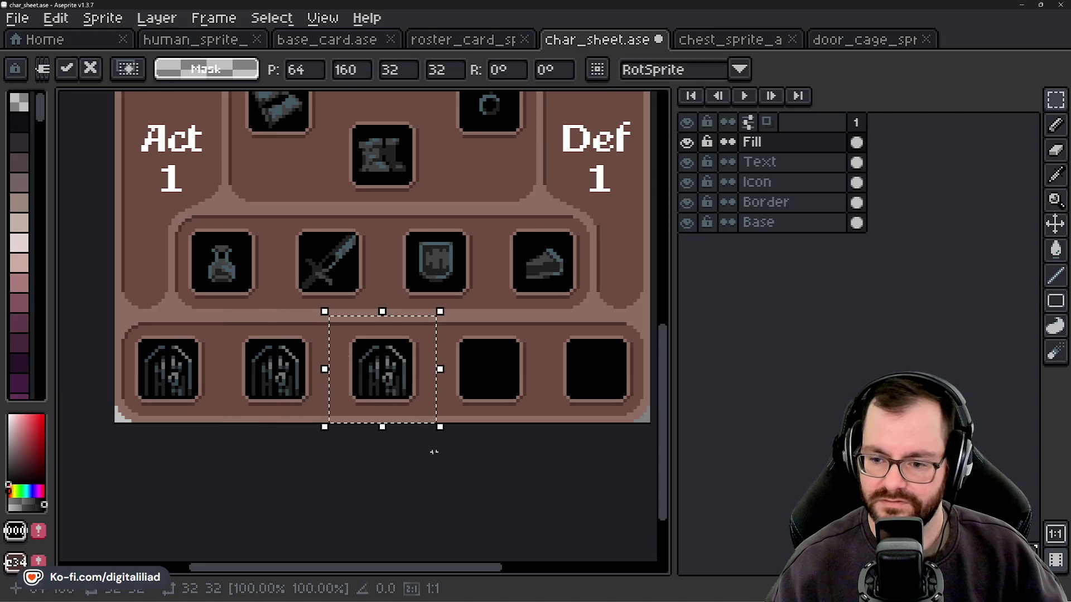
key("Return")
left_click_drag(276, 391, 495, 383)
key("Return")
left_click_drag(276, 390, 596, 385)
key("Return")
scroll(282, 461, "down", 1)
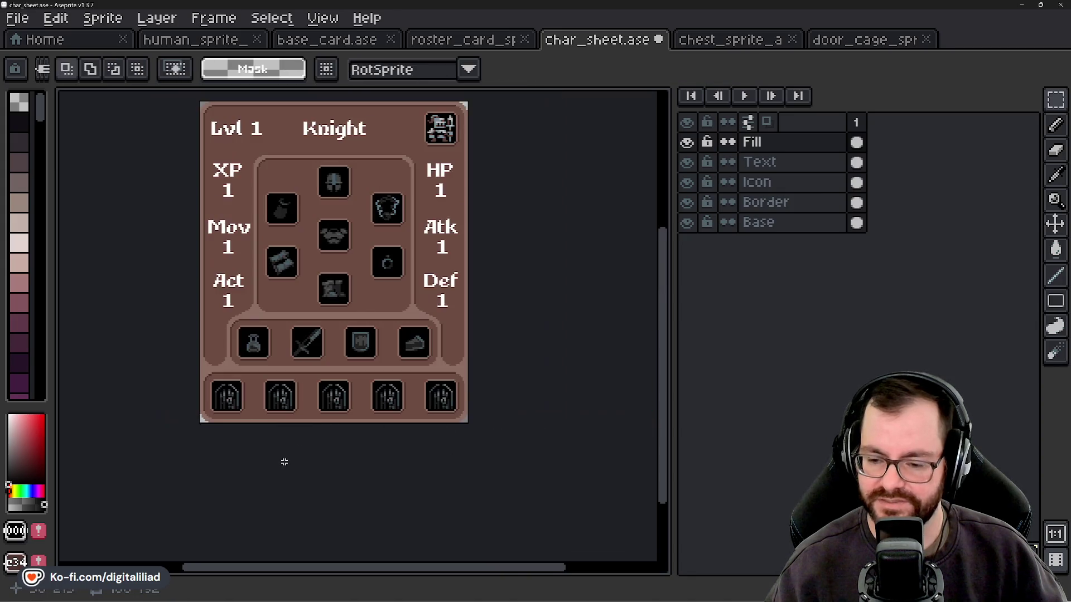
Pan and zoom around the Knight card to review the finished sheet.
scroll(282, 461, "down", 1)
scroll(335, 382, "up", 1)
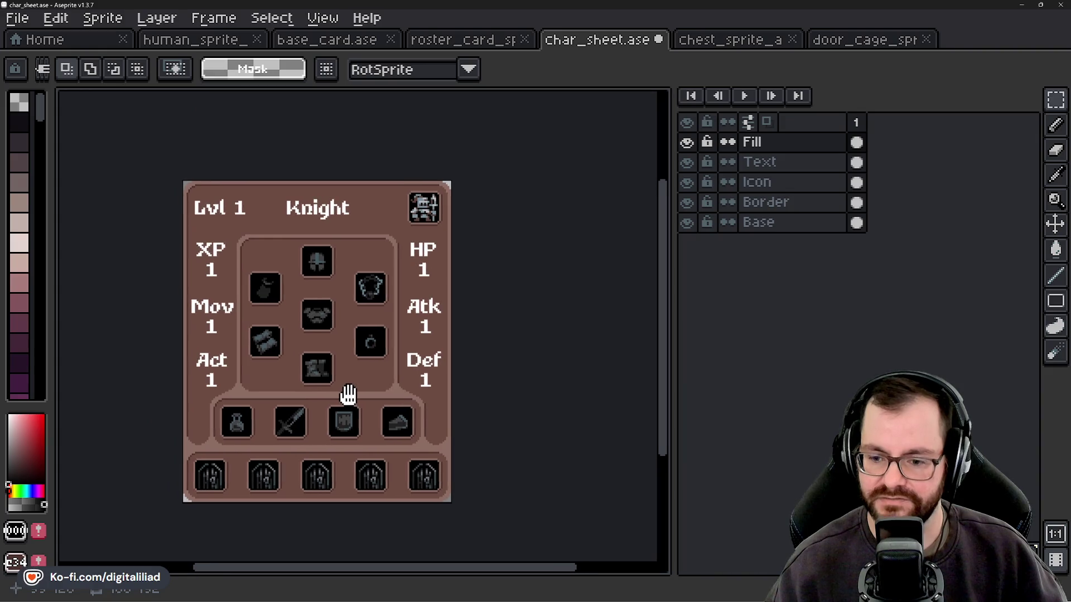
scroll(156, 444, "up", 2)
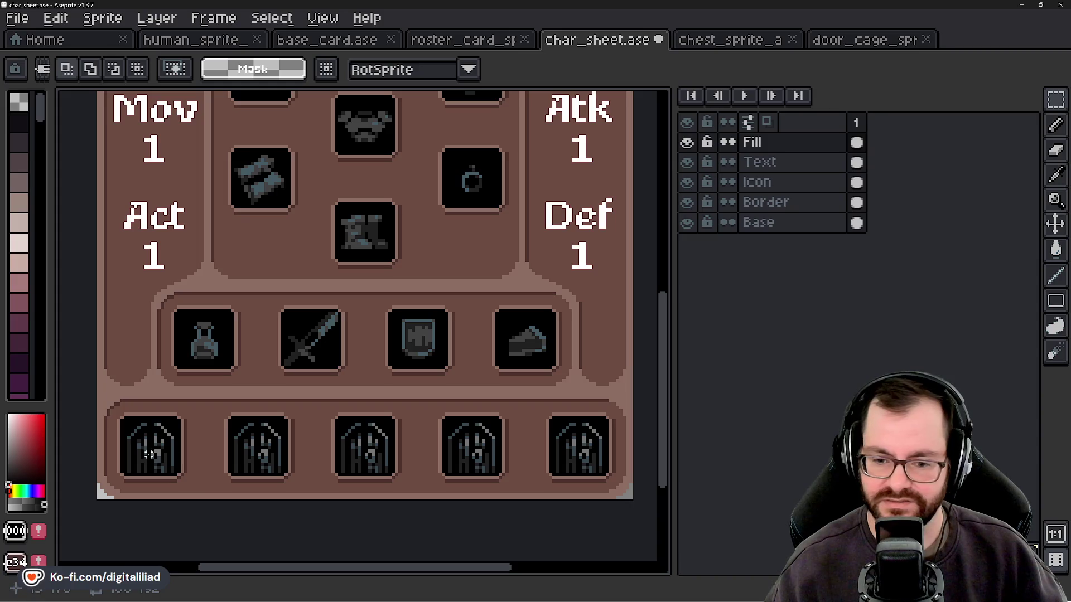
scroll(414, 451, "down", 2)
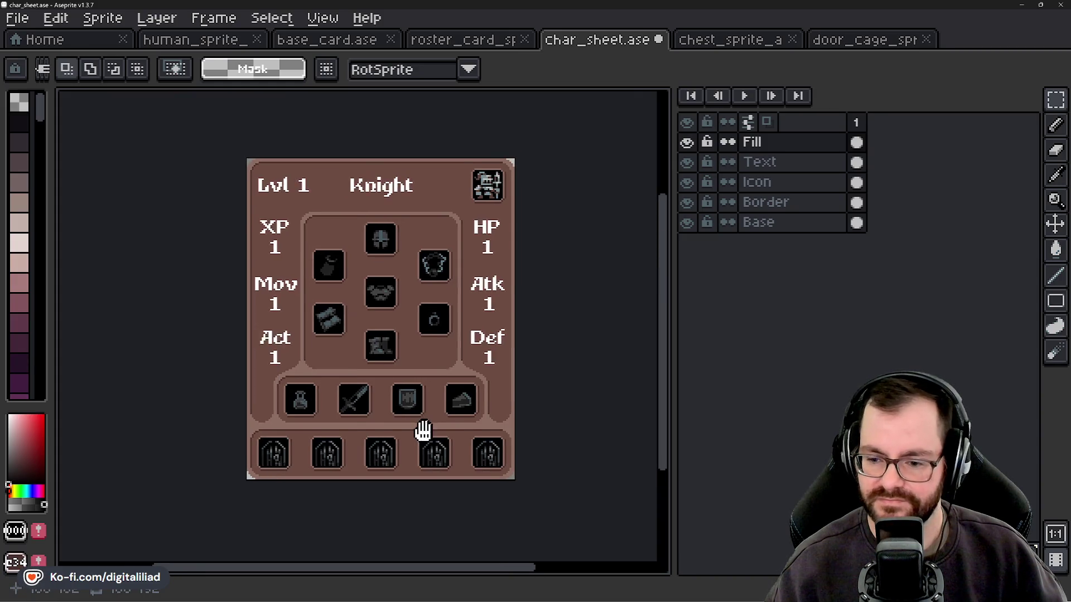
left_click_drag(421, 430, 405, 430)
left_click_drag(281, 407, 309, 378)
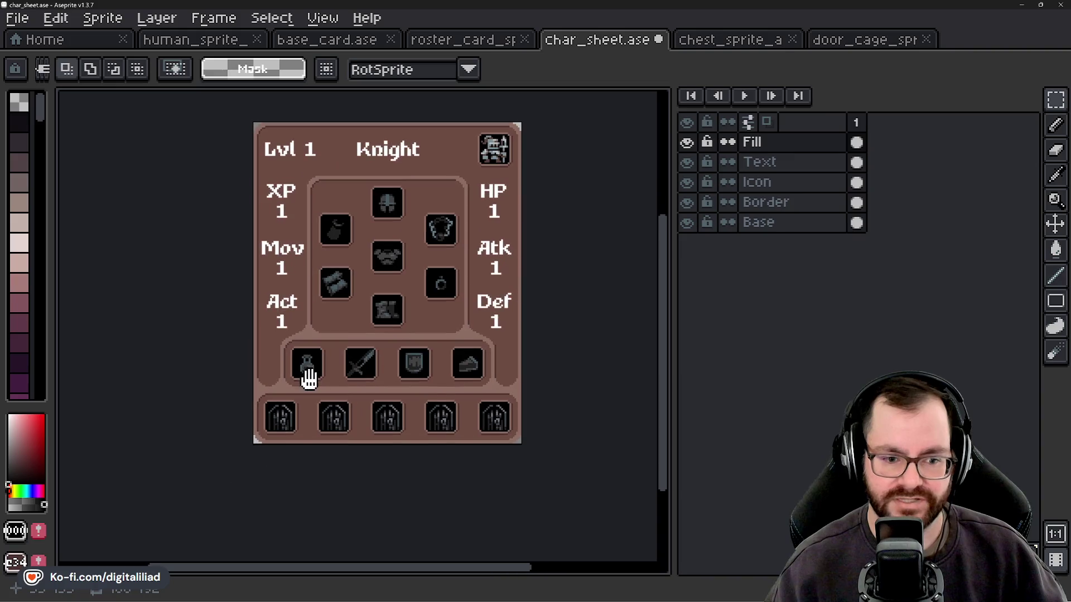
scroll(278, 421, "up", 3)
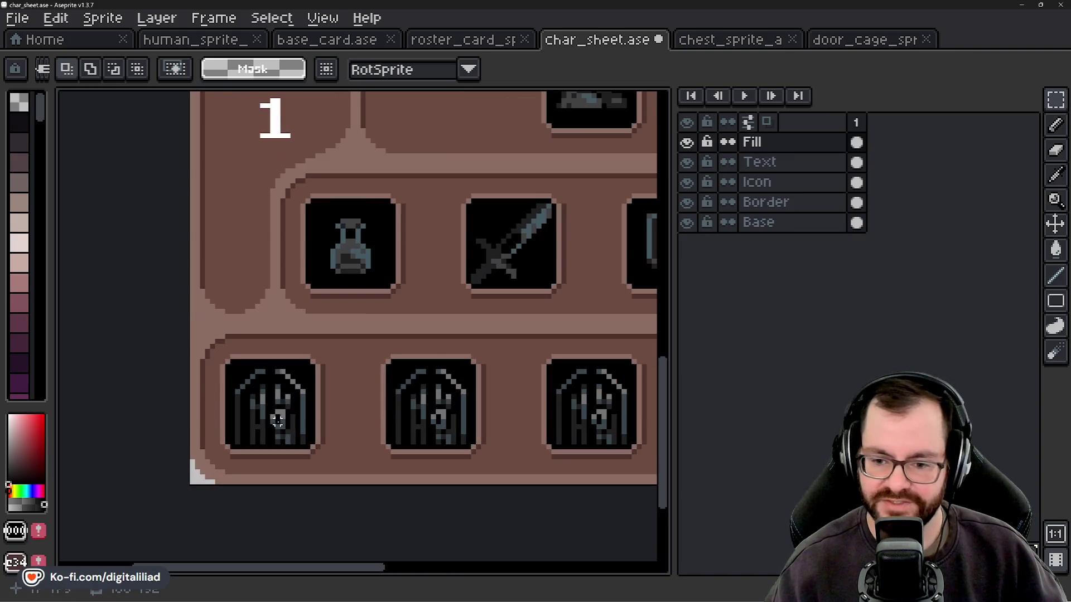
scroll(355, 407, "down", 2)
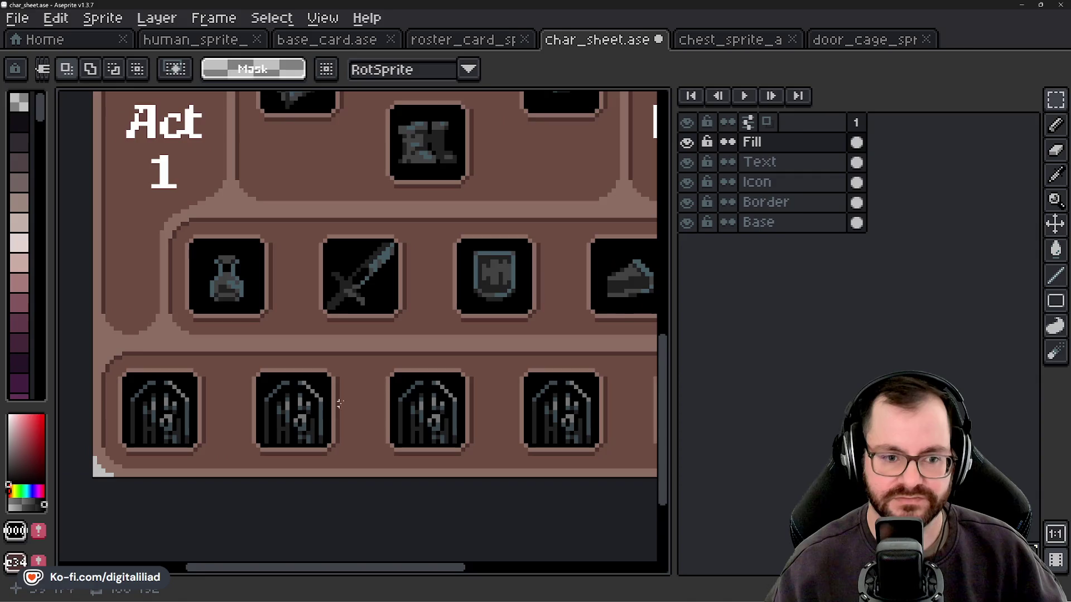
left_click_drag(378, 365, 334, 441)
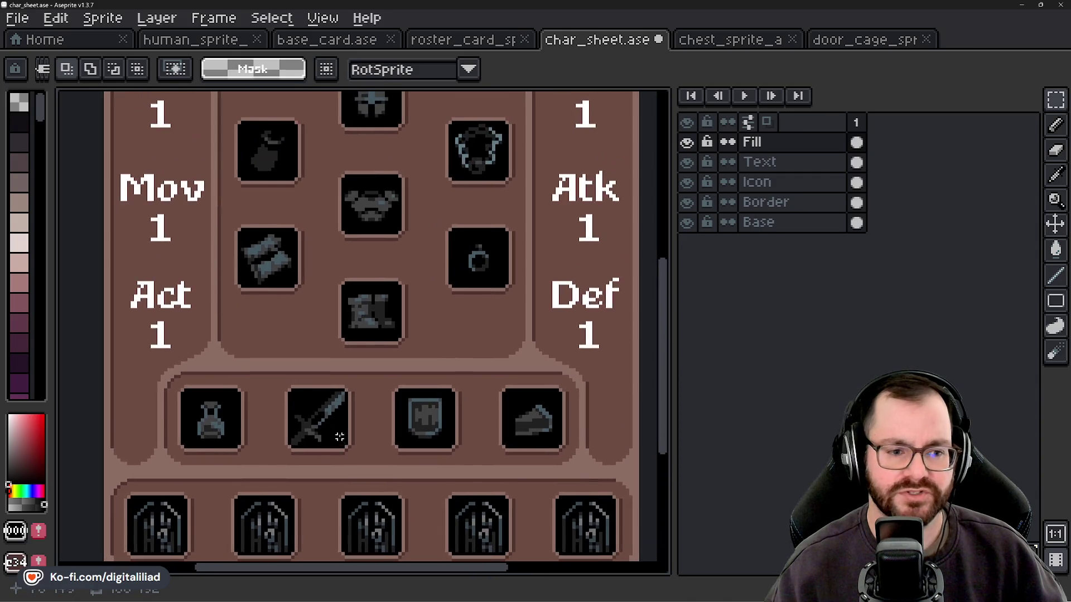
scroll(337, 437, "down", 1)
mouse_move(347, 377)
left_mouse_down()
mouse_move(360, 444)
mouse_move(364, 391)
left_mouse_up()
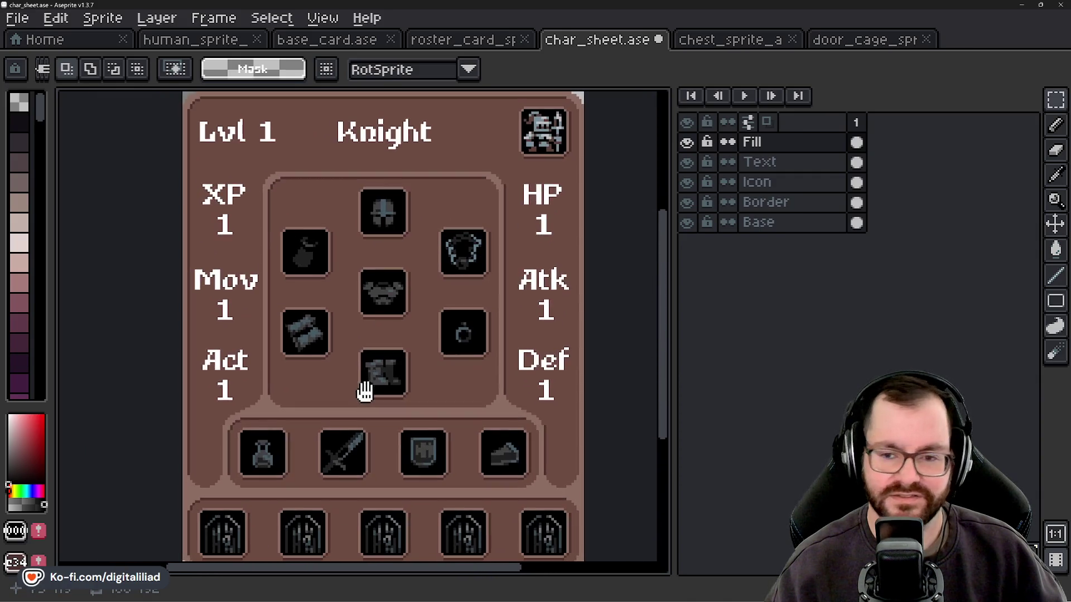
scroll(296, 403, "down", 1)
scroll(279, 425, "down", 1)
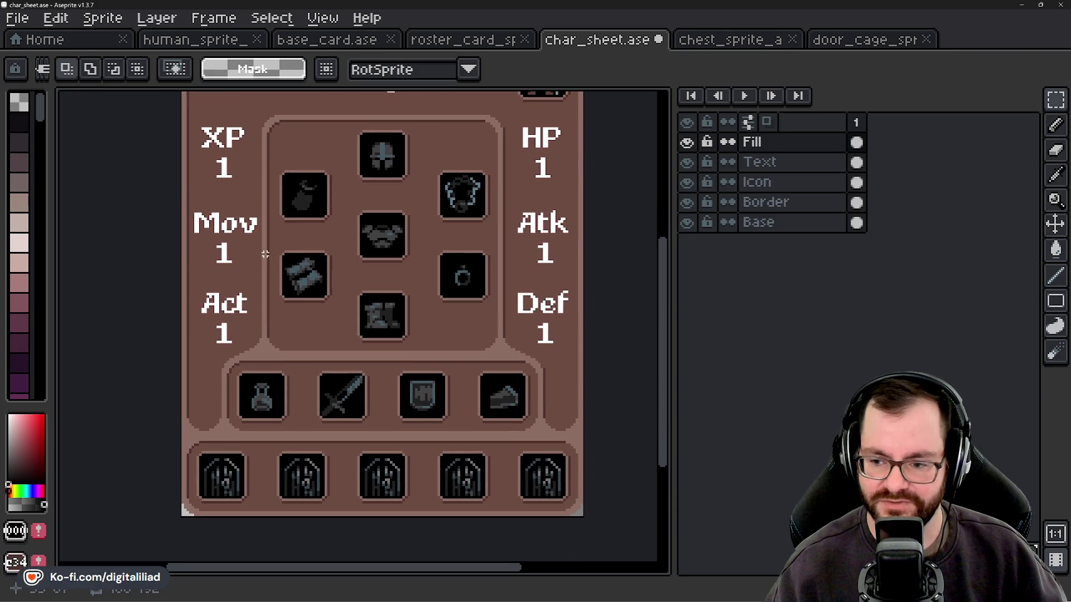
scroll(461, 446, "down", 1)
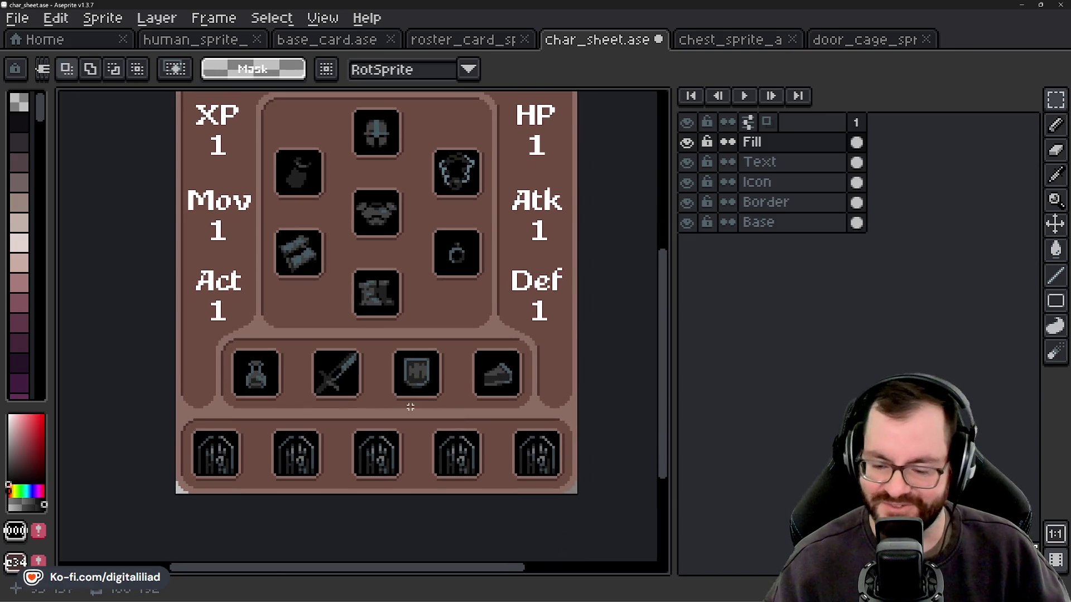
scroll(330, 324, "down", 1)
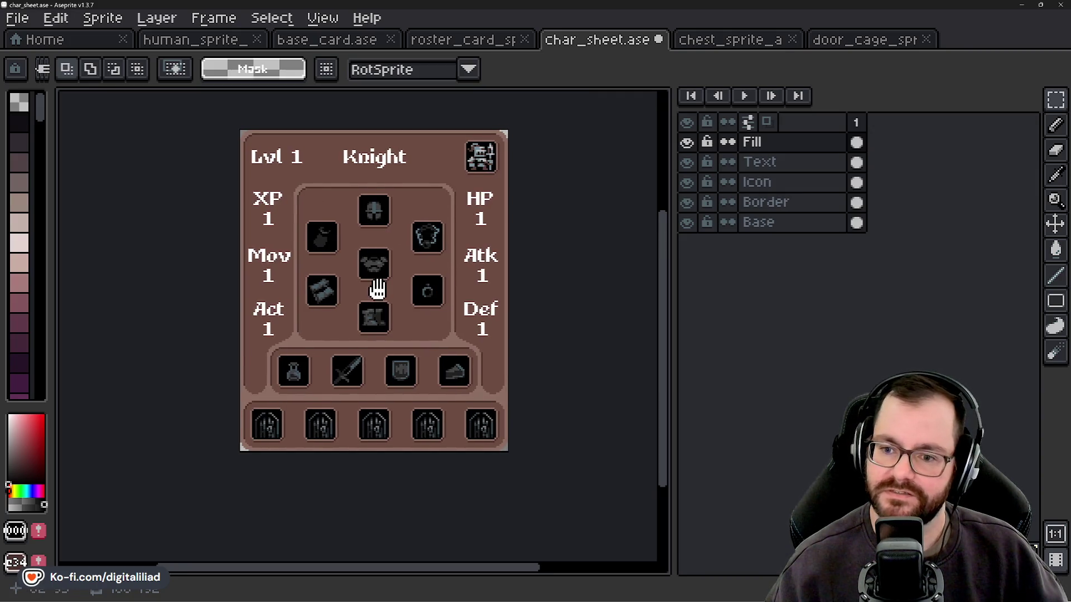
left_click_drag(375, 290, 378, 296)
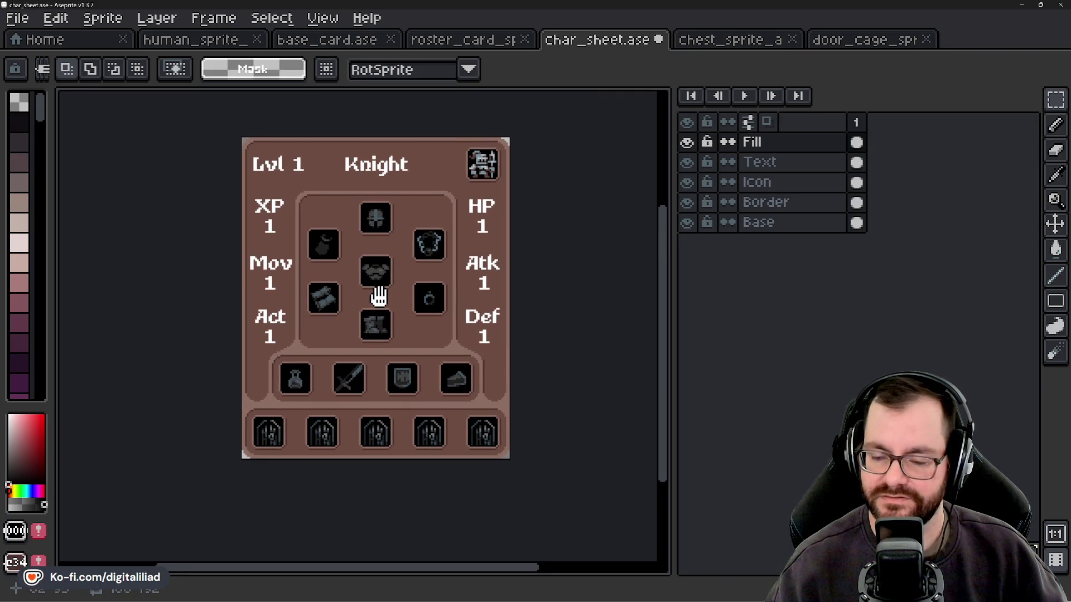
Export the sheet as char_sheet.png, then switch to the Godot editor.
key("ctrl+alt+shift+s")
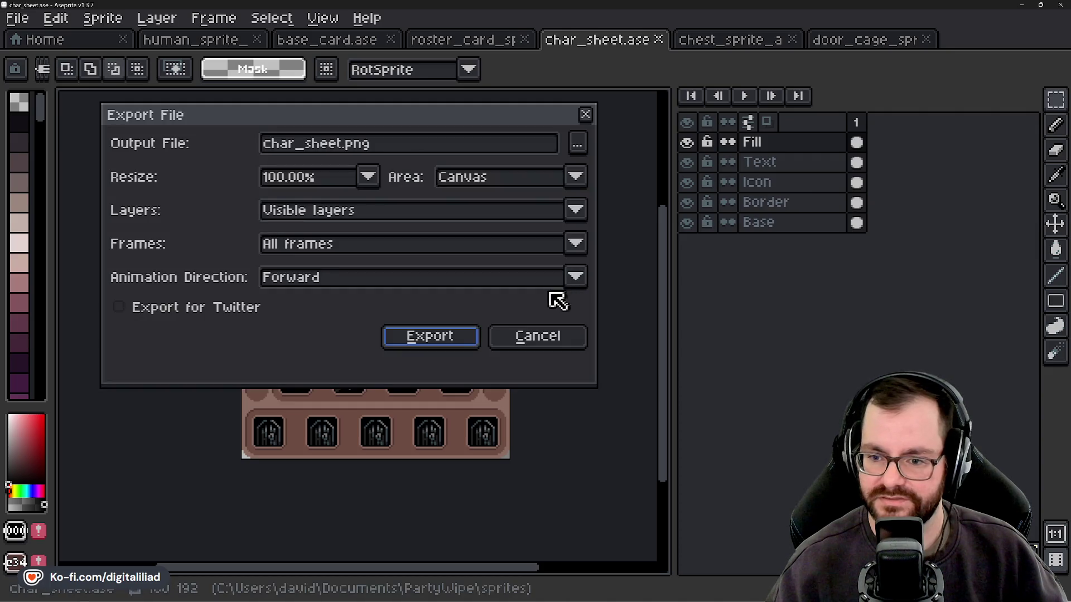
left_click(454, 337)
mouse_move(706, 599)
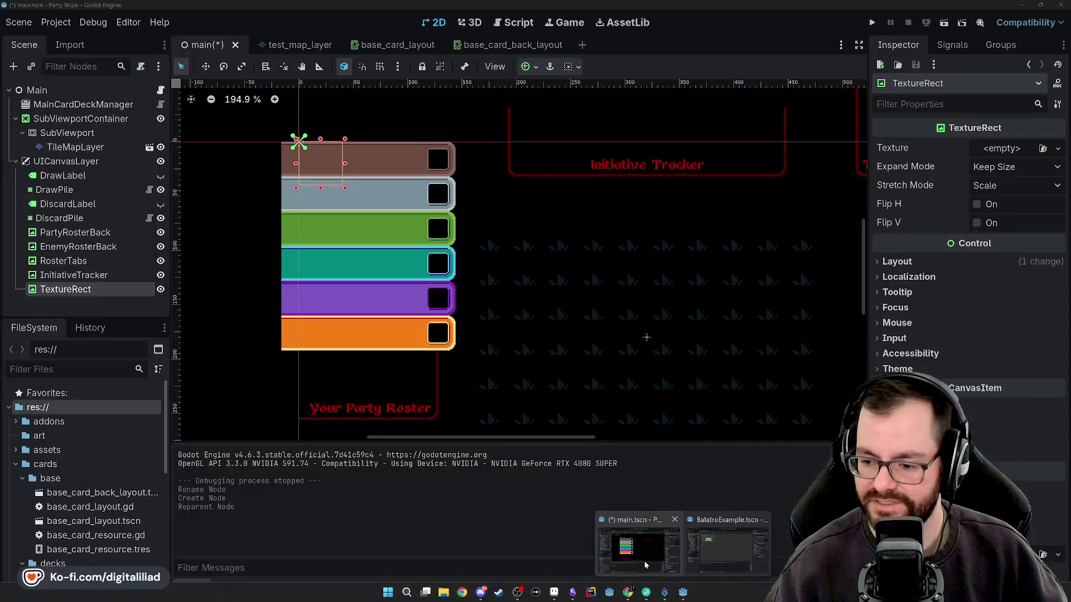
left_click(644, 561)
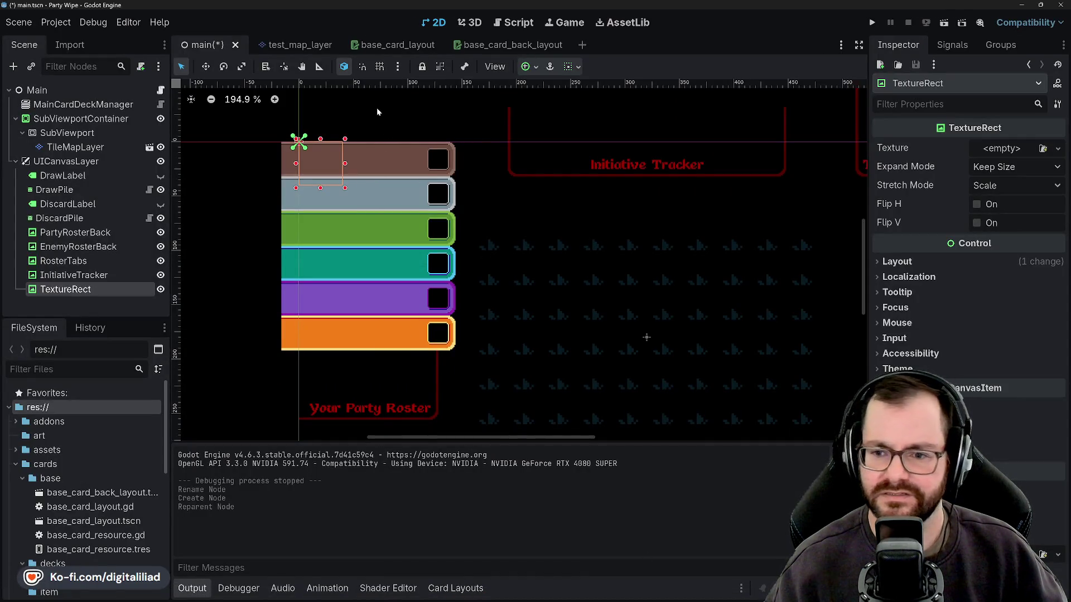
Use Quick Load to assign char_sheet.png as the TextureRect's texture in the Inspector.
left_click(1002, 148)
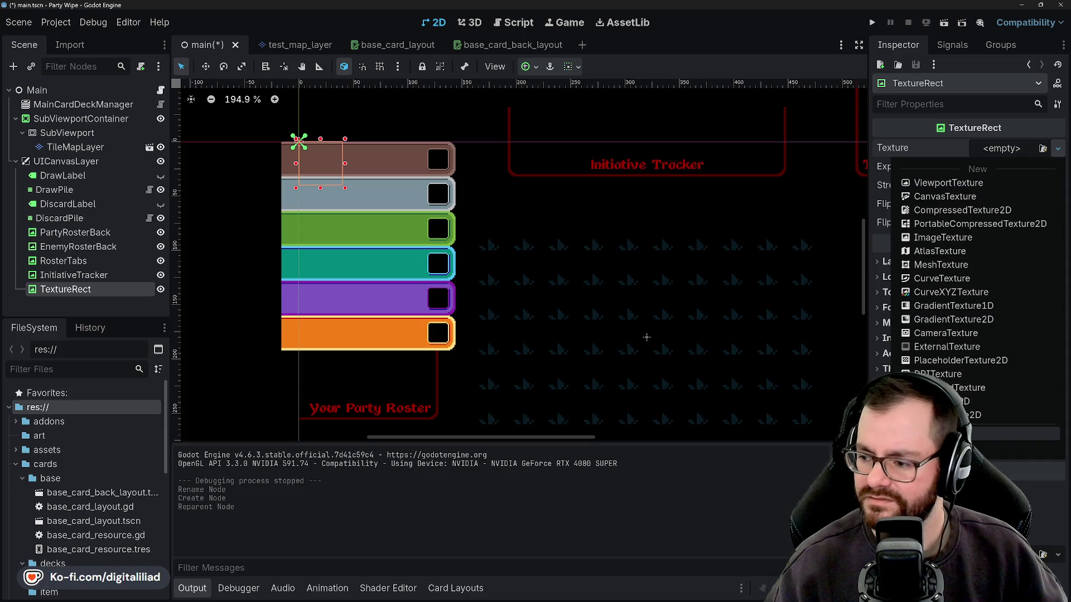
left_click(981, 448)
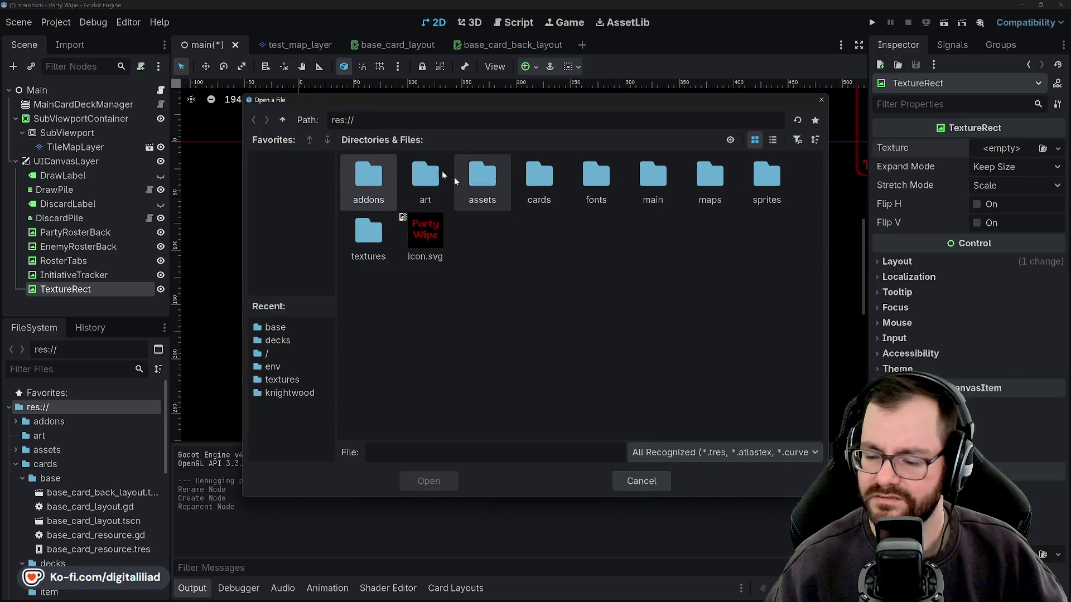
left_click(633, 478)
left_click(1025, 149)
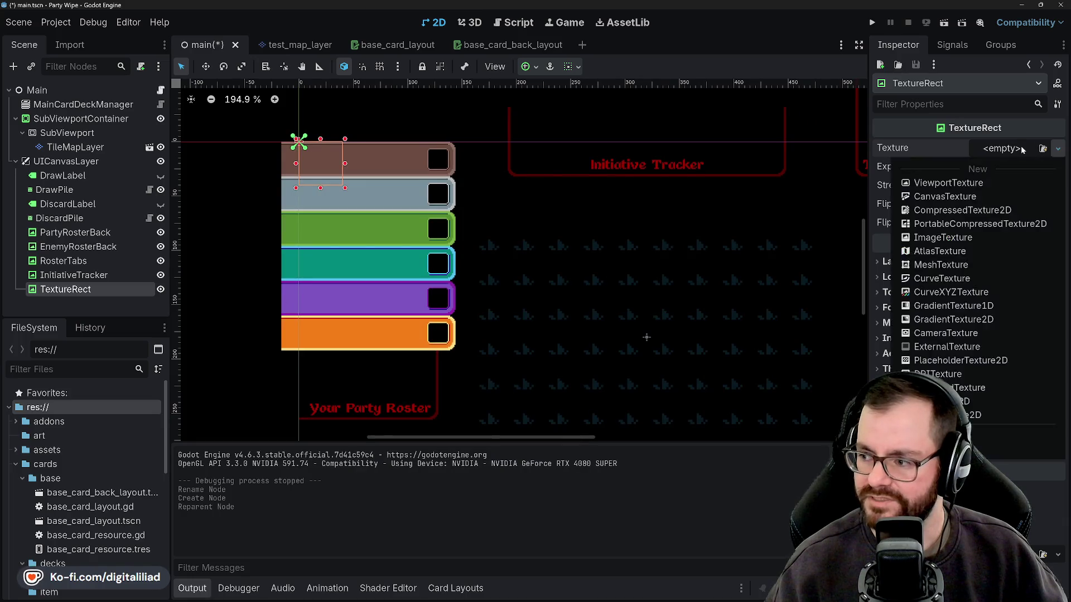
left_click(1004, 434)
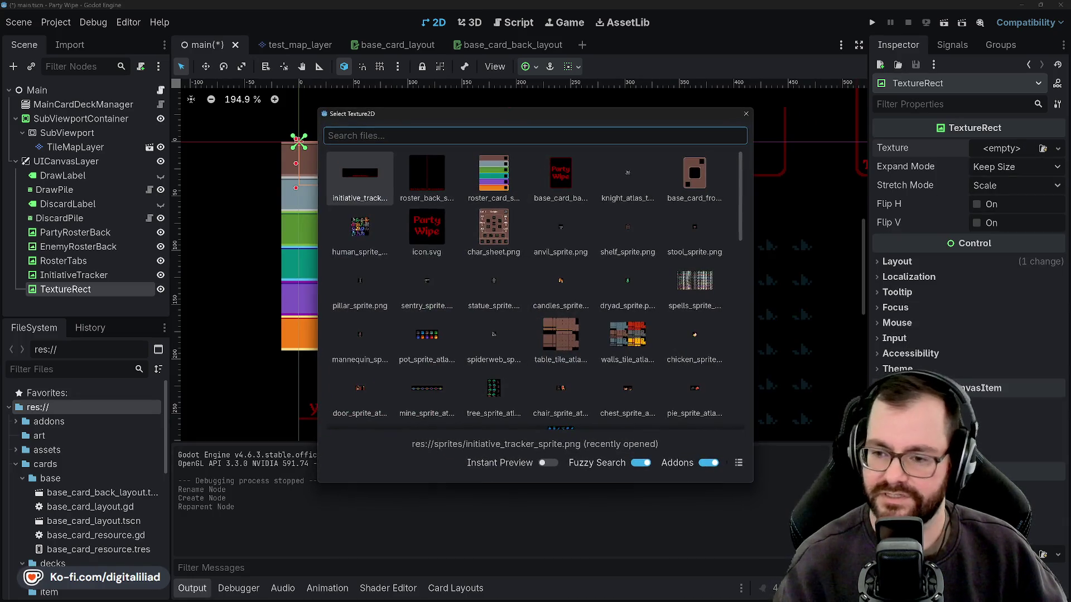
double_click(486, 228)
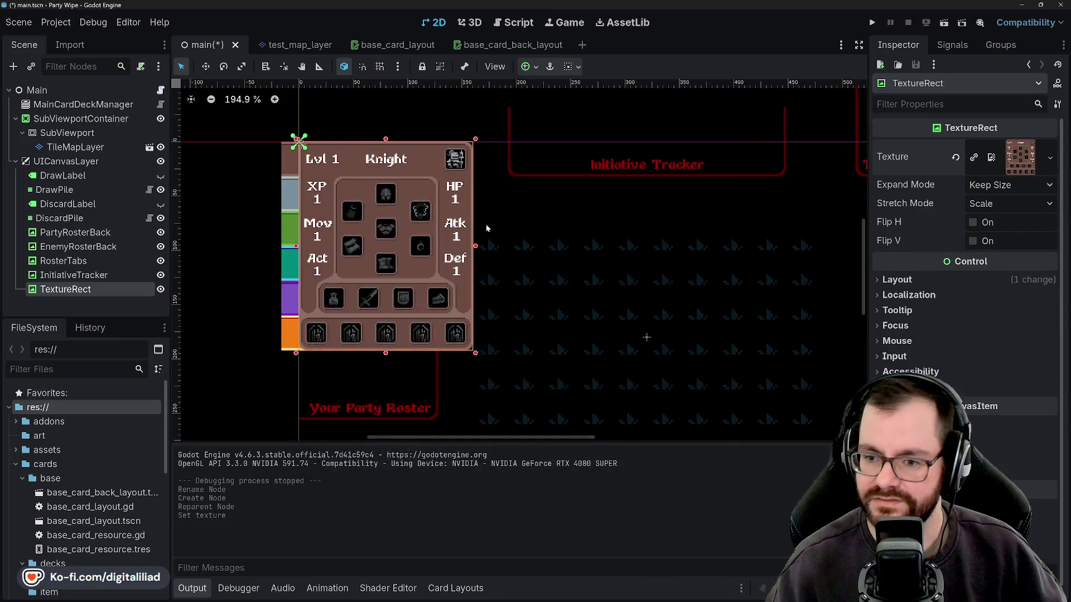
Drag the Knight sheet TextureRect down to position (0, 32).
mouse_move(414, 229)
left_mouse_down()
mouse_move(426, 401)
mouse_move(528, 461)
mouse_move(416, 313)
mouse_move(413, 262)
left_mouse_up()
scroll(357, 243, "up", 3)
scroll(300, 168, "up", 4)
mouse_move(310, 201)
left_mouse_down()
mouse_move(340, 241)
mouse_move(323, 217)
left_mouse_up()
scroll(335, 146, "down", 6)
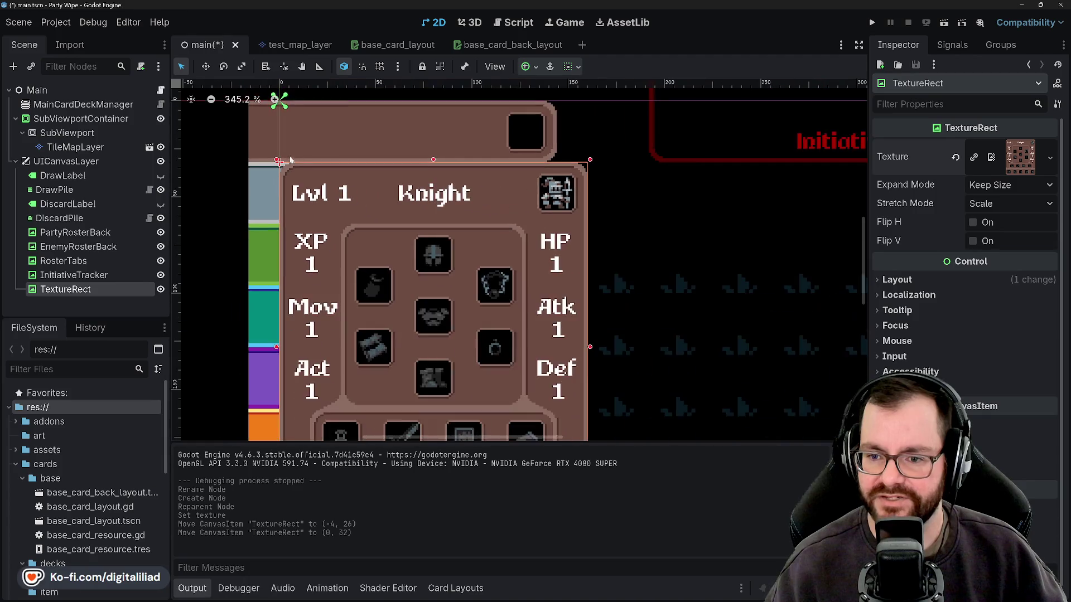
Inspect the RosterTabs and SubViewportContainer nodes, then clear the selection.
left_click(236, 271)
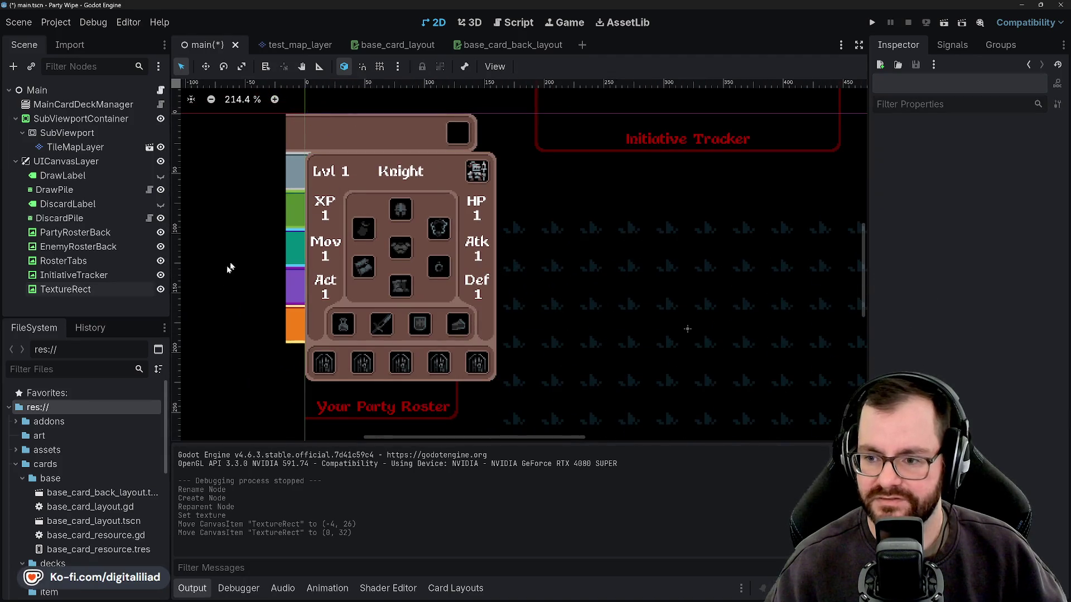
scroll(324, 126, "up", 3)
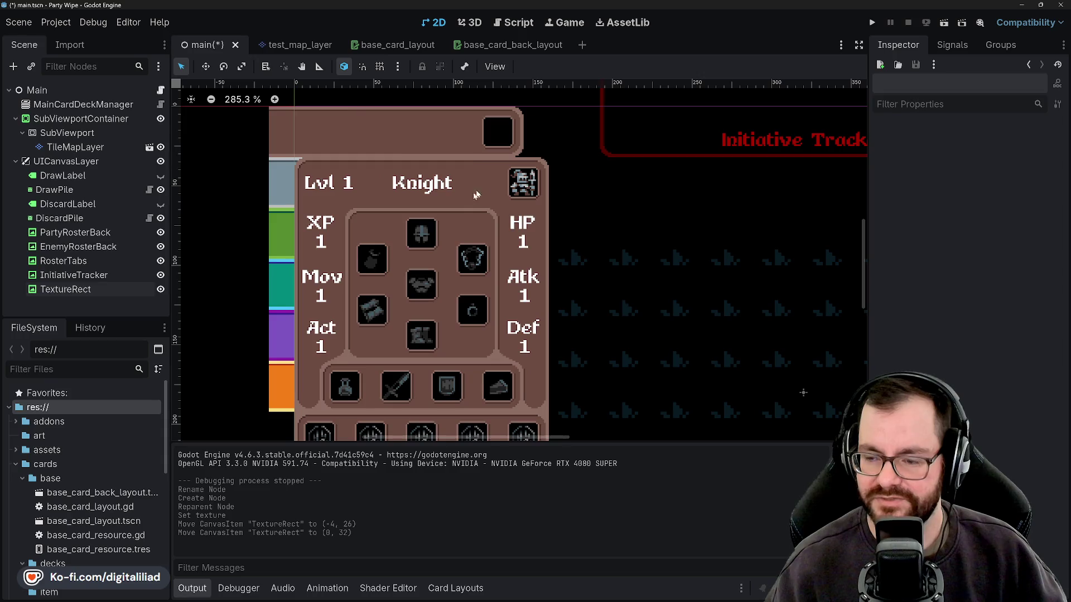
left_click(407, 132)
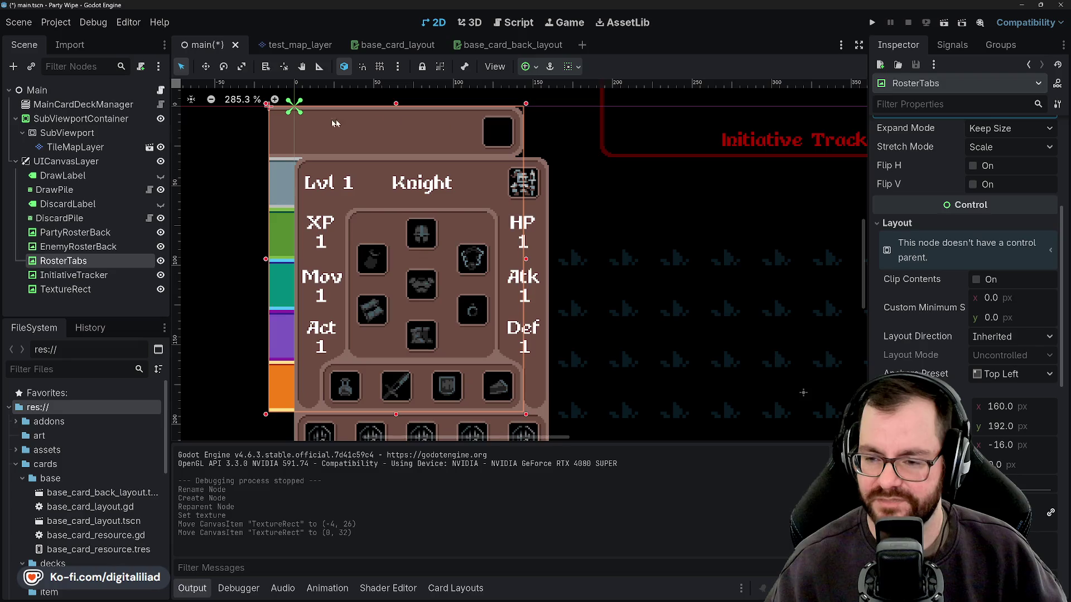
left_click(560, 145)
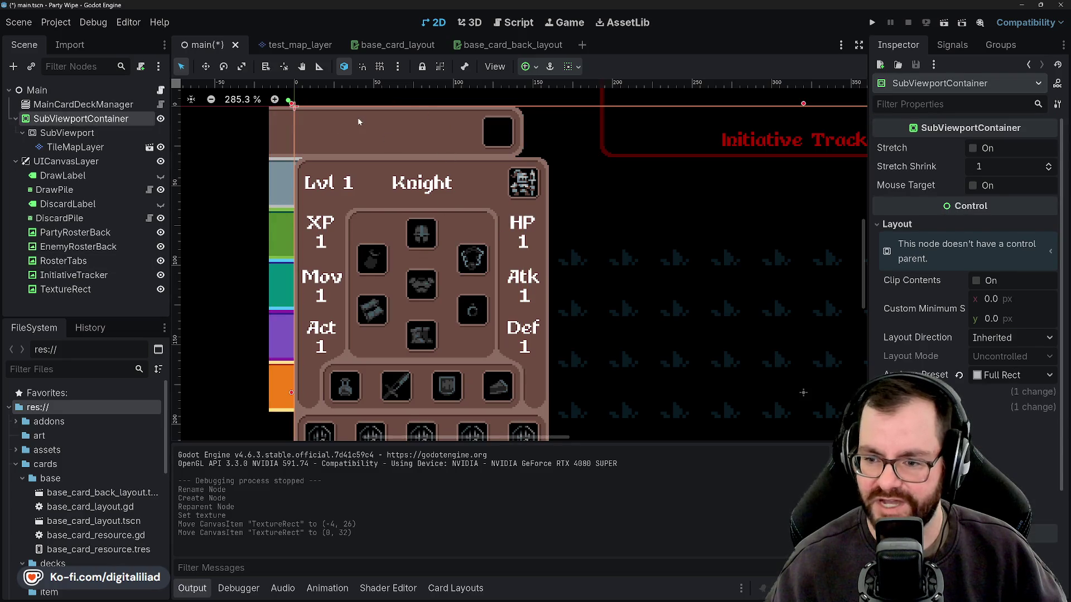
scroll(402, 268, "down", 4)
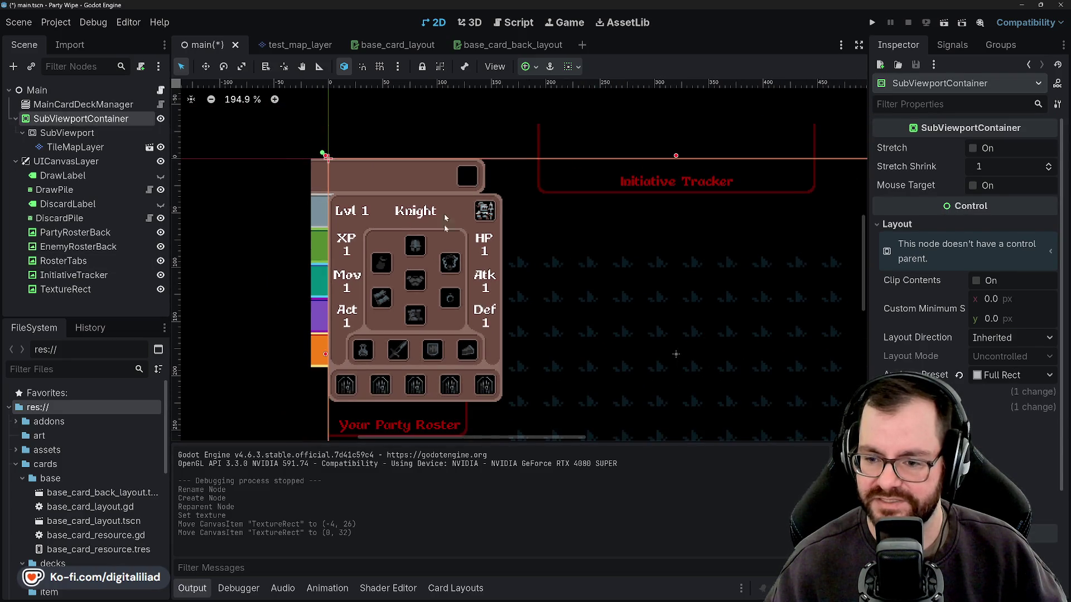
left_click(420, 119)
mouse_move(440, 283)
left_mouse_down()
mouse_move(409, 258)
mouse_move(384, 200)
mouse_move(353, 194)
mouse_move(360, 210)
left_mouse_up()
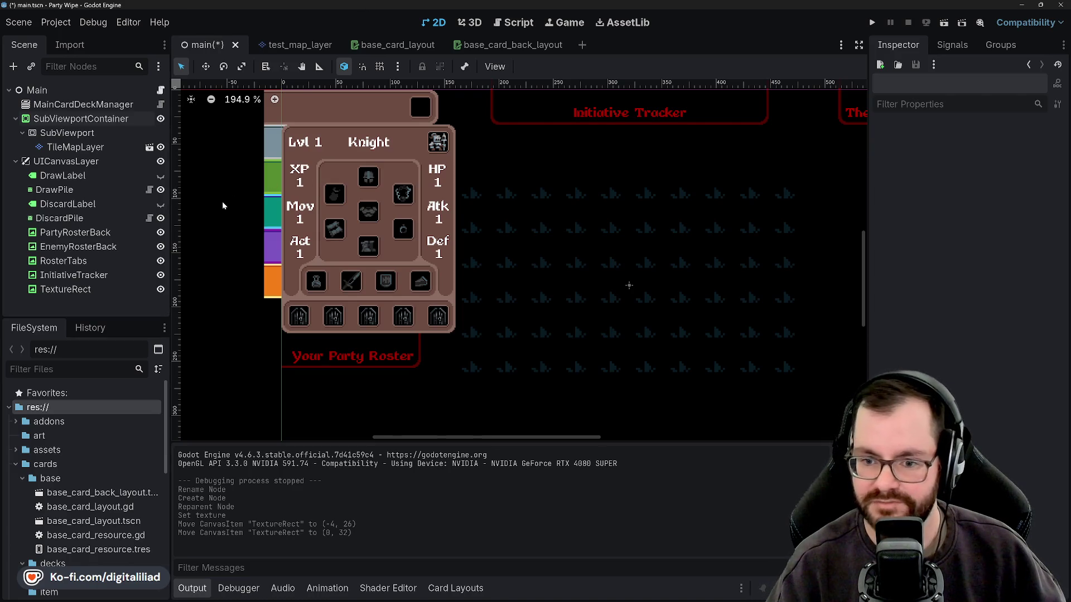
Save the main scene and run the project.
scroll(337, 153, "up", 1)
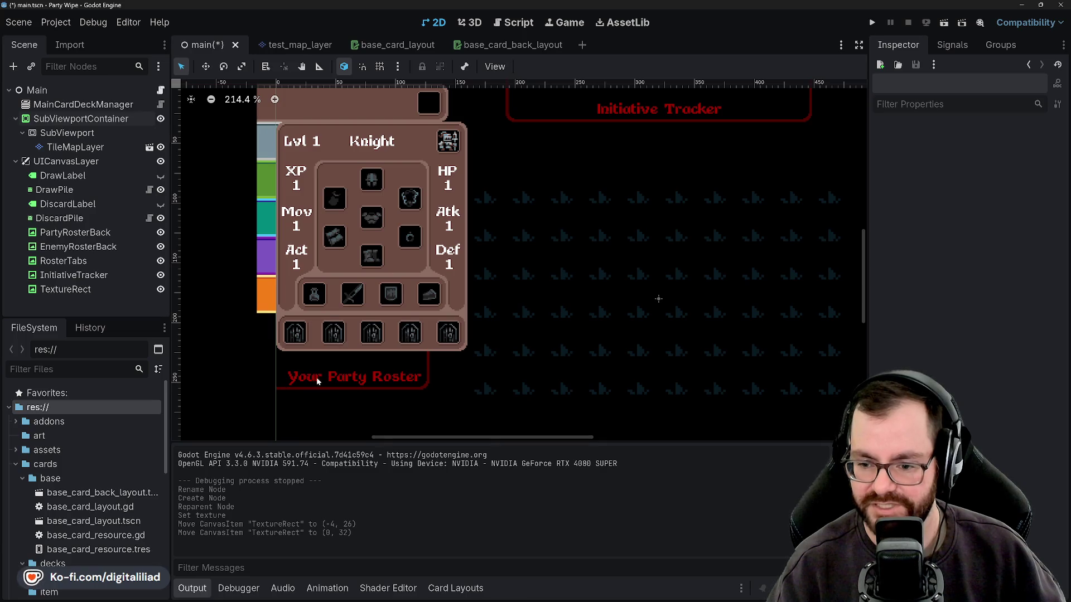
scroll(463, 346, "down", 1)
scroll(471, 296, "right", 2)
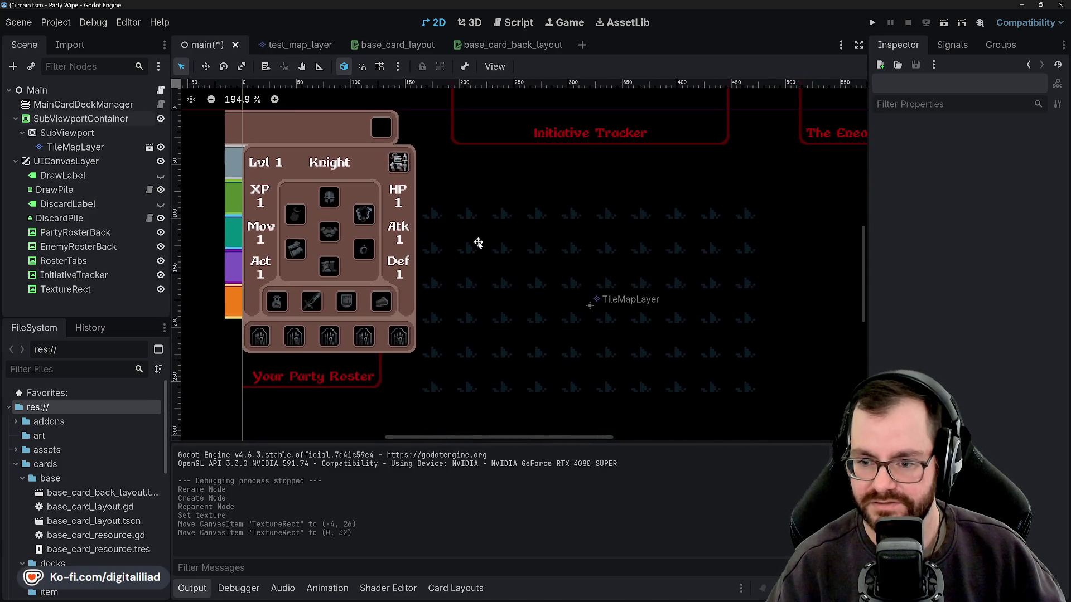
scroll(470, 226, "down", 1)
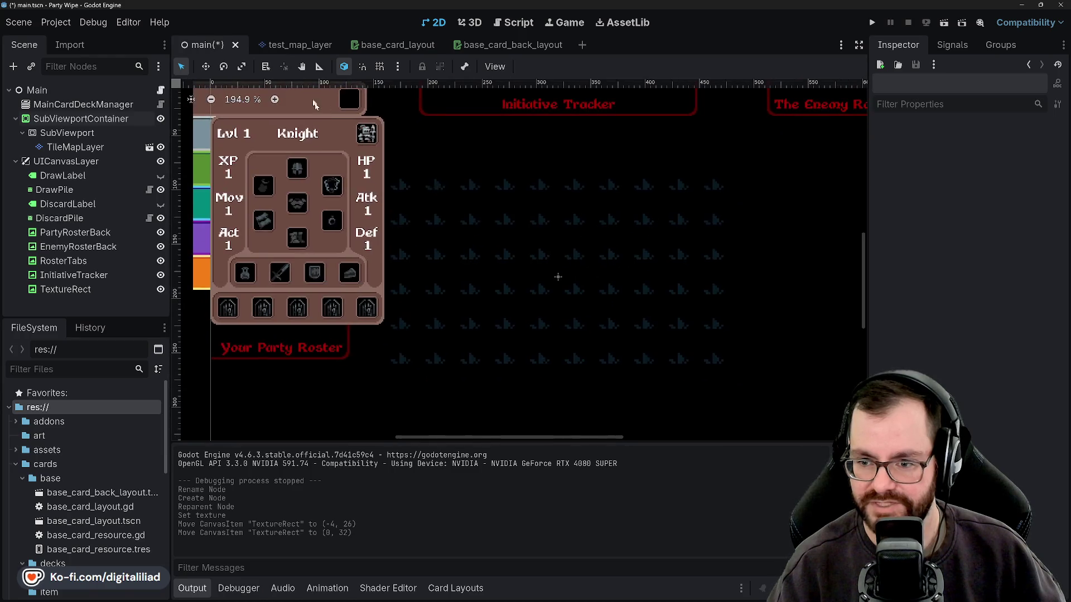
scroll(318, 189, "up", 3)
scroll(381, 213, "down", 1)
scroll(381, 213, "right", 1)
scroll(406, 200, "down", 1)
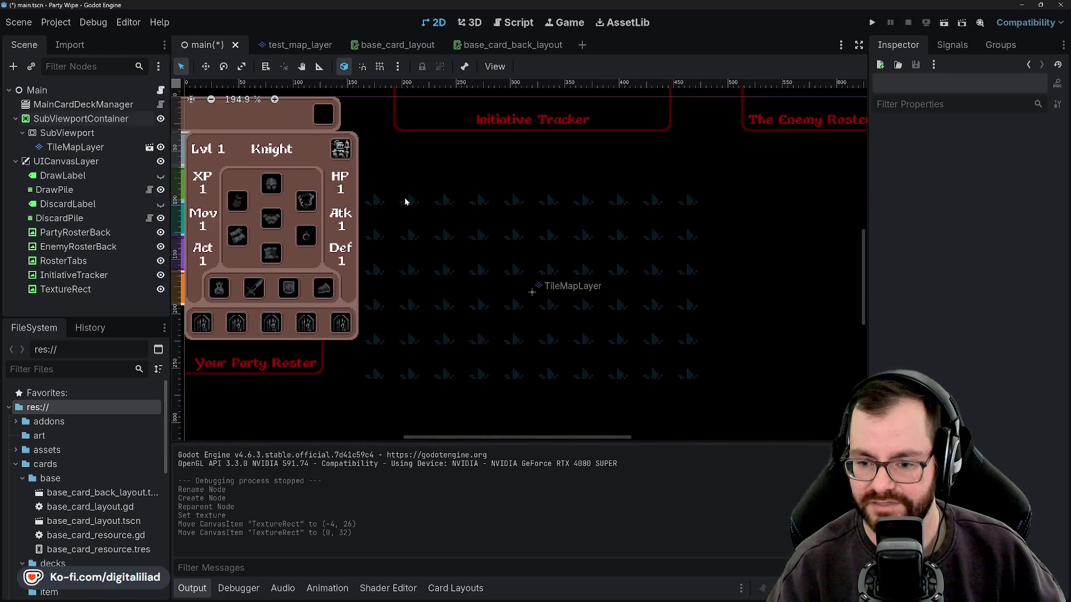
scroll(472, 271, "down", 2)
key("ctrl+s")
left_click(872, 23)
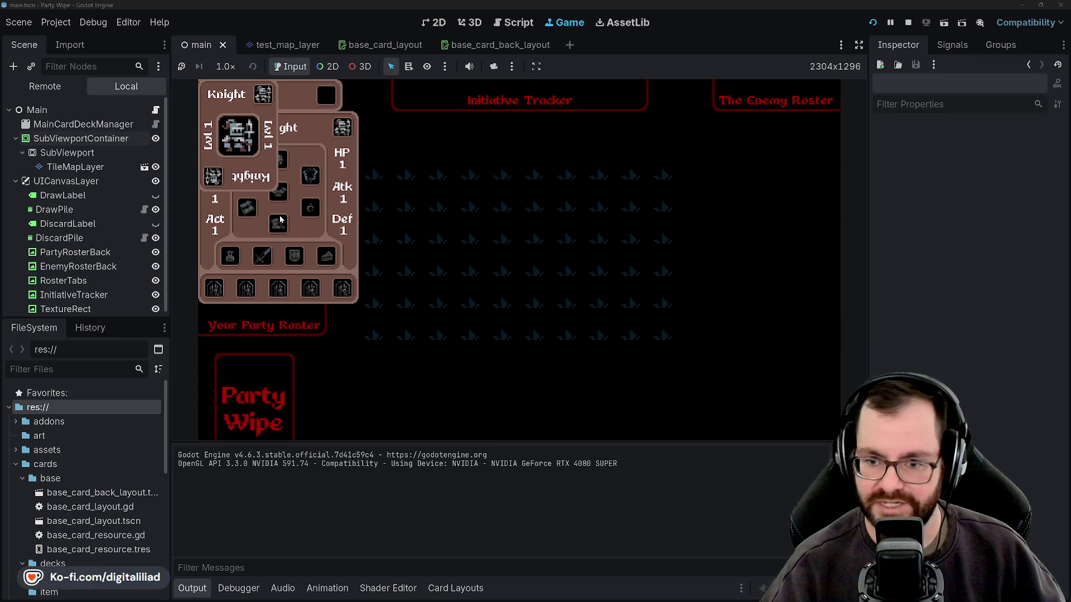
Drag the Knight card from the hand to mid-board, then to the board's right side.
mouse_move(259, 151)
left_mouse_down()
mouse_move(510, 251)
mouse_move(479, 357)
mouse_move(613, 316)
mouse_move(583, 245)
mouse_move(485, 308)
mouse_move(491, 350)
mouse_move(445, 243)
mouse_move(393, 273)
mouse_move(297, 207)
mouse_move(334, 330)
mouse_move(519, 334)
mouse_move(521, 378)
mouse_move(500, 384)
left_mouse_up()
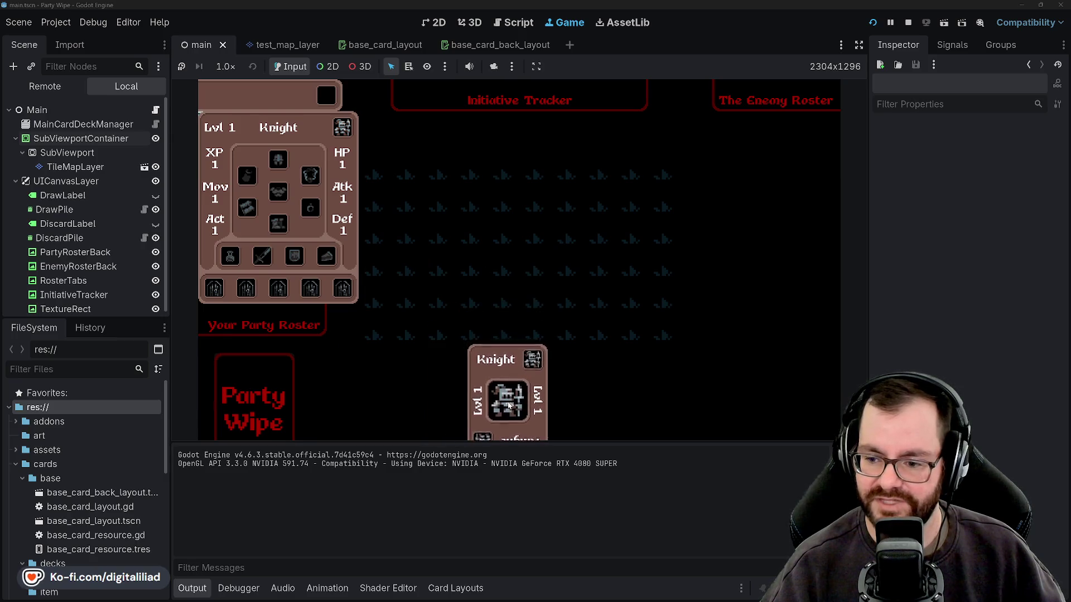
mouse_move(502, 405)
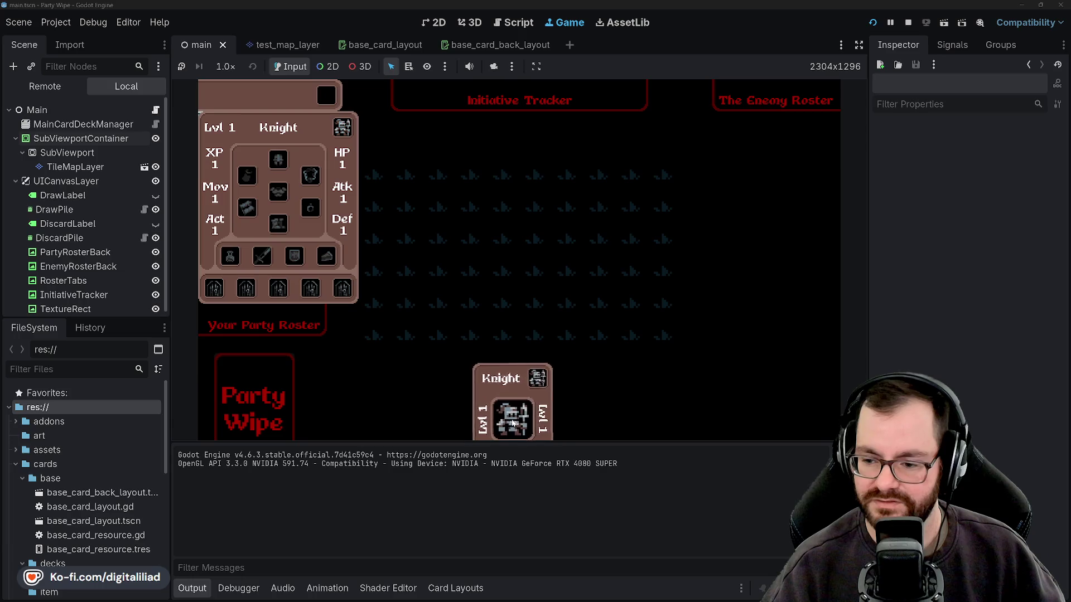
mouse_move(503, 370)
left_mouse_down()
mouse_move(428, 237)
mouse_move(515, 192)
mouse_move(450, 342)
mouse_move(527, 346)
mouse_move(535, 368)
mouse_move(805, 389)
mouse_move(777, 413)
left_mouse_up()
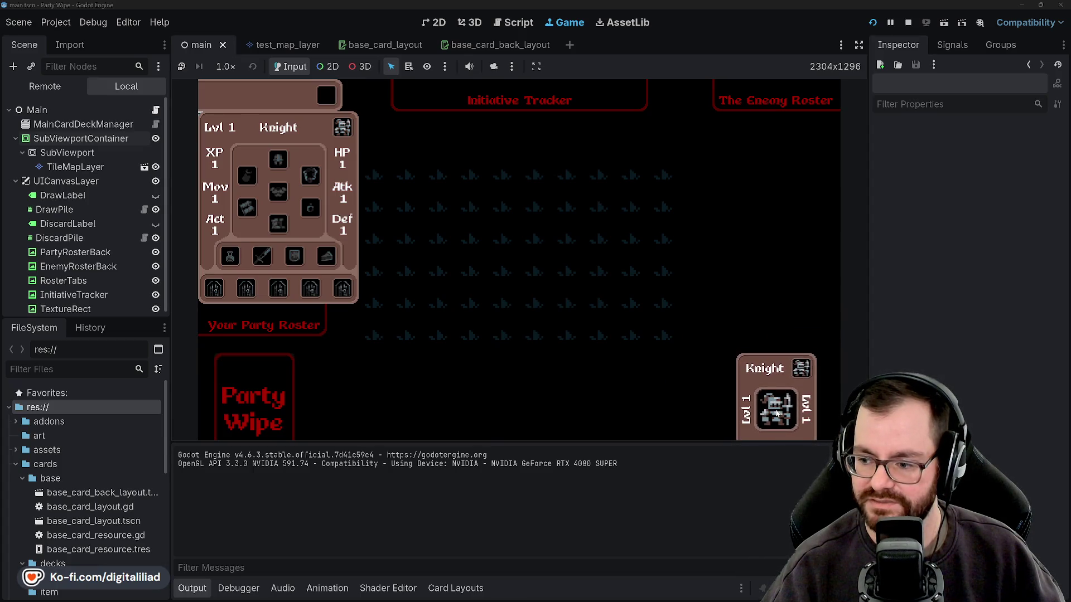
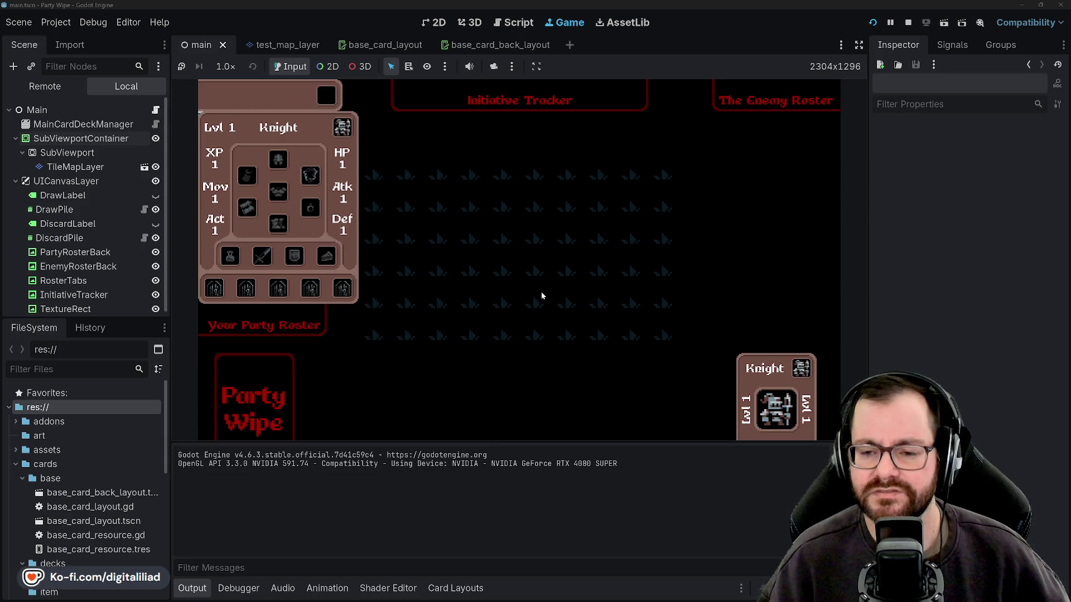
Stop the running Godot game and return to the main scene's 2D editor.
left_click(909, 22)
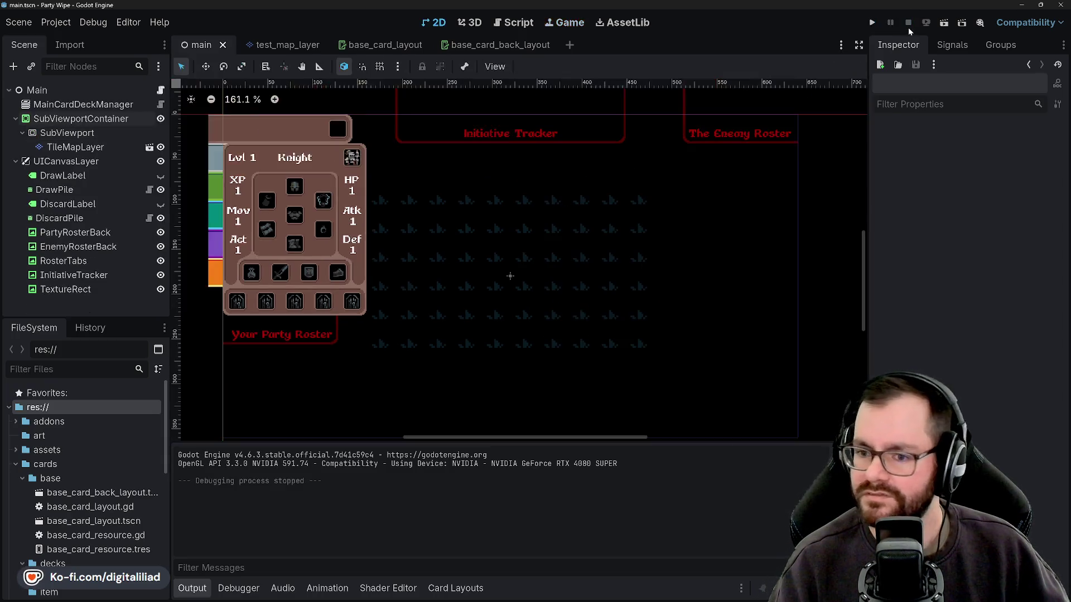
mouse_move(556, 596)
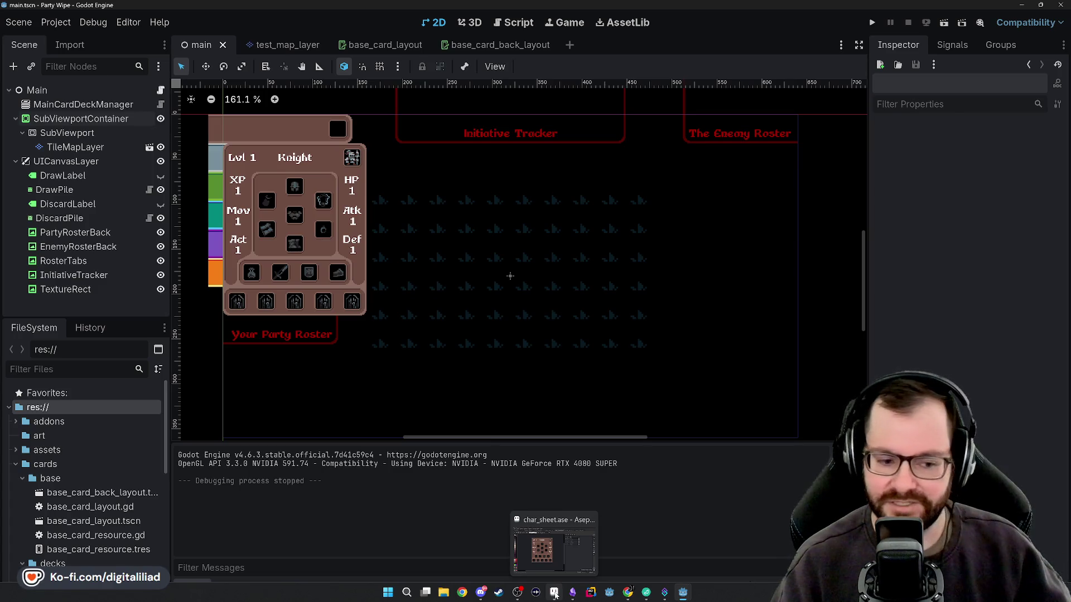
Switch to Aseprite, glance at the human_sprite and base_card tabs, then go to the Home page.
left_click(555, 596)
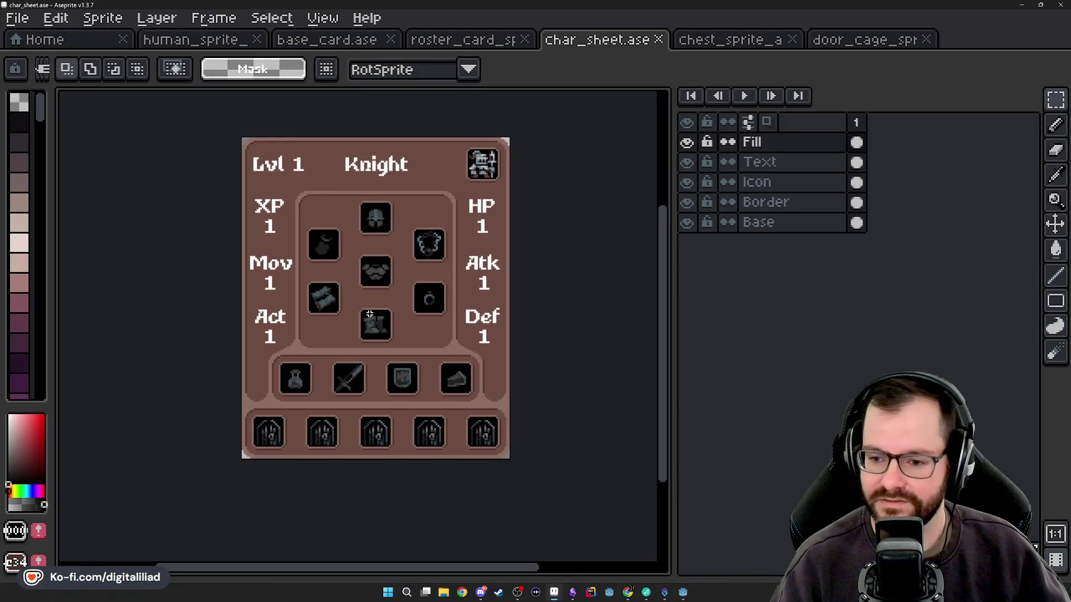
mouse_move(506, 262)
left_mouse_down()
mouse_move(519, 280)
mouse_move(493, 277)
mouse_move(503, 287)
mouse_move(473, 270)
mouse_move(483, 286)
mouse_move(487, 270)
mouse_move(501, 279)
left_mouse_up()
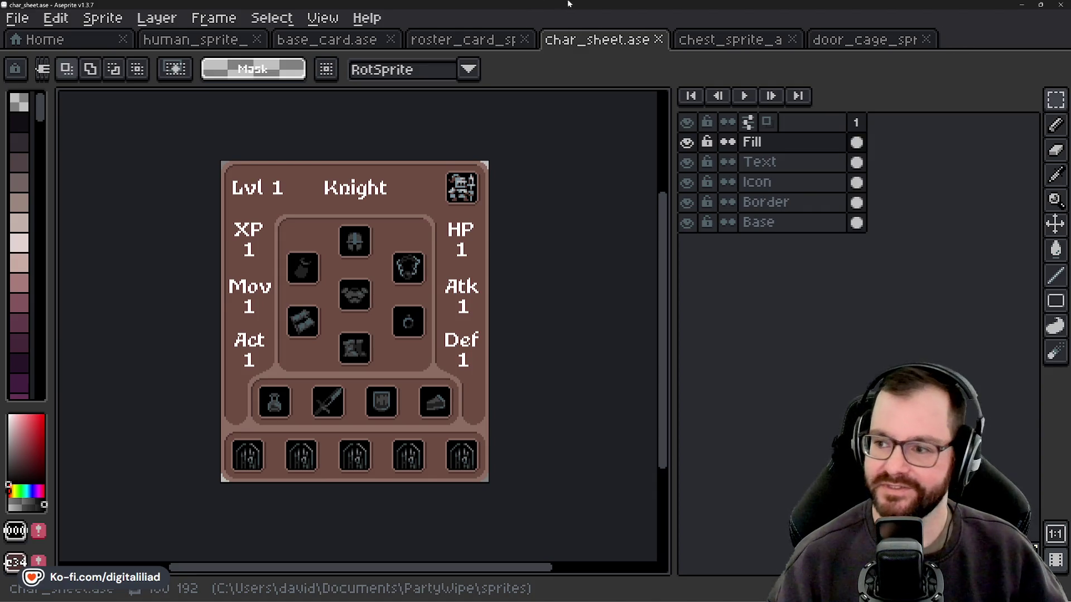
left_click(188, 41)
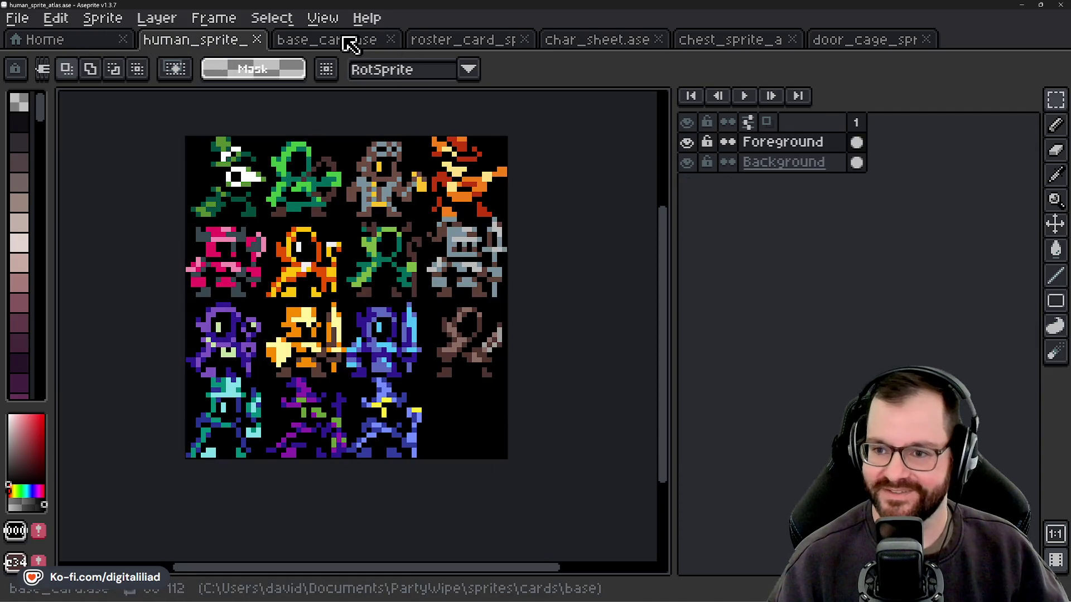
left_click(350, 40)
left_click(86, 45)
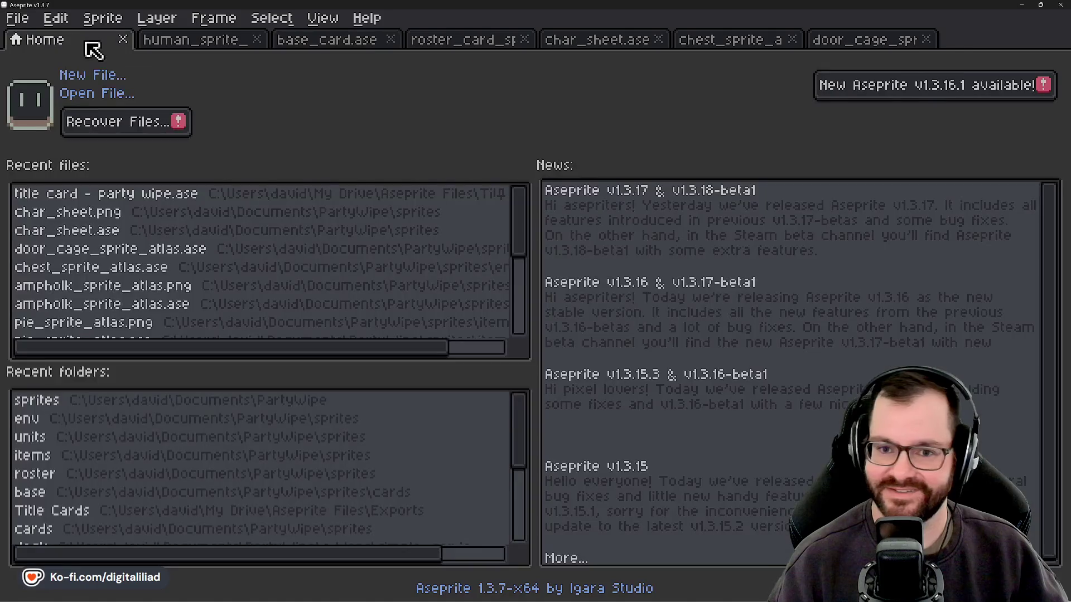
Open trapdoor_sprite_atlas from the env sprites folder.
left_click(108, 100)
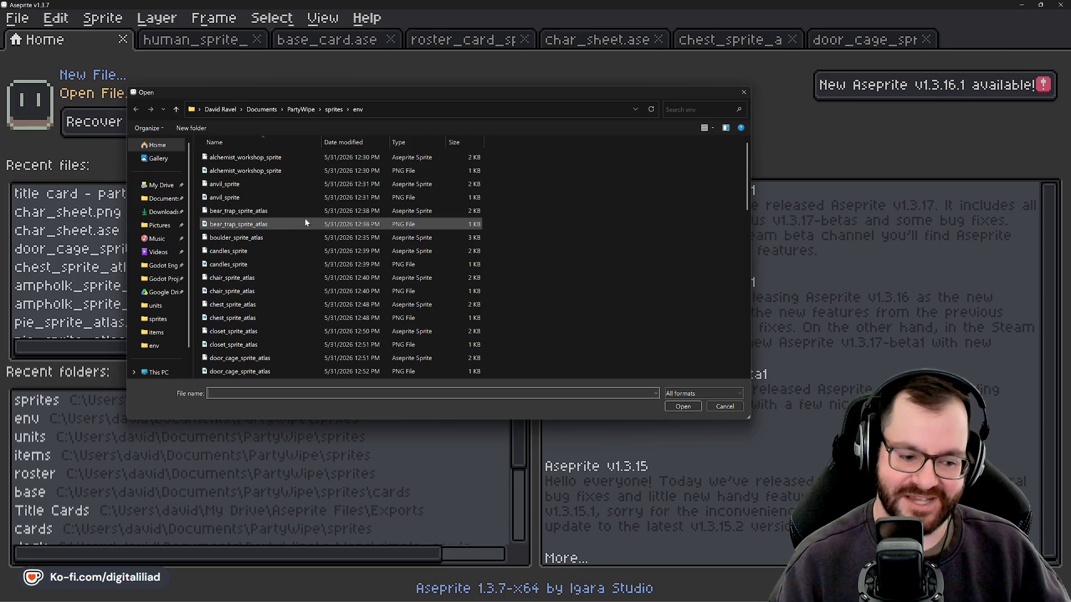
scroll(304, 218, "down", 2)
scroll(300, 216, "up", 1)
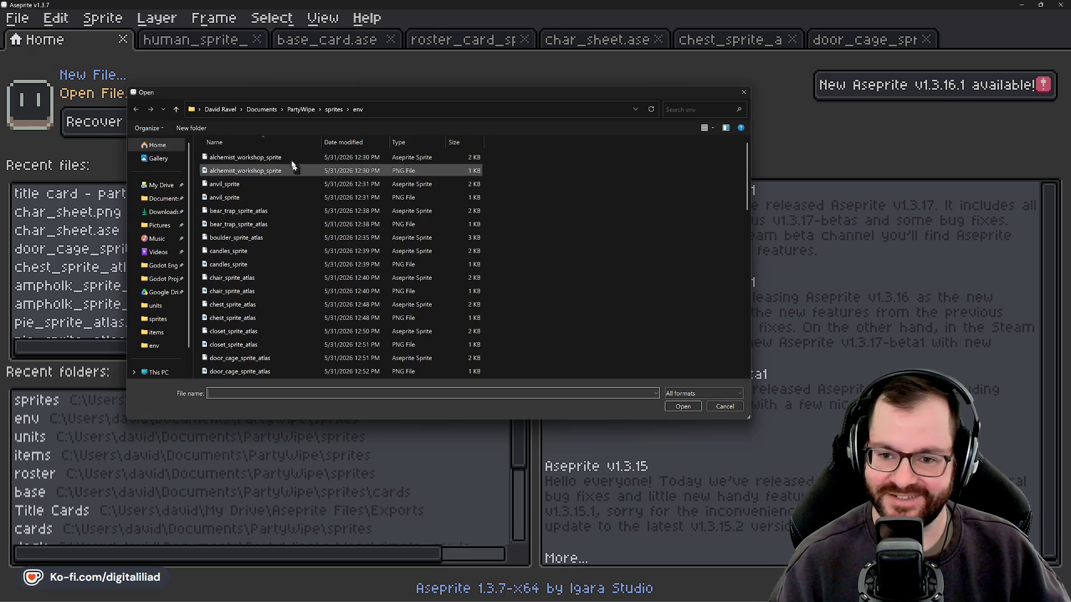
scroll(276, 219, "down", 2)
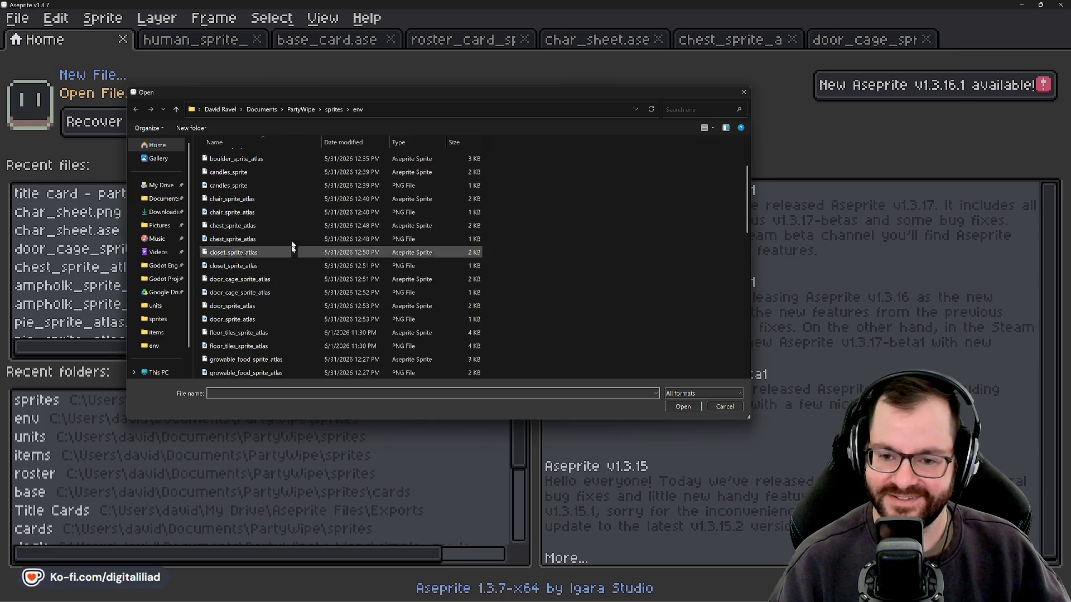
scroll(288, 206, "down", 6)
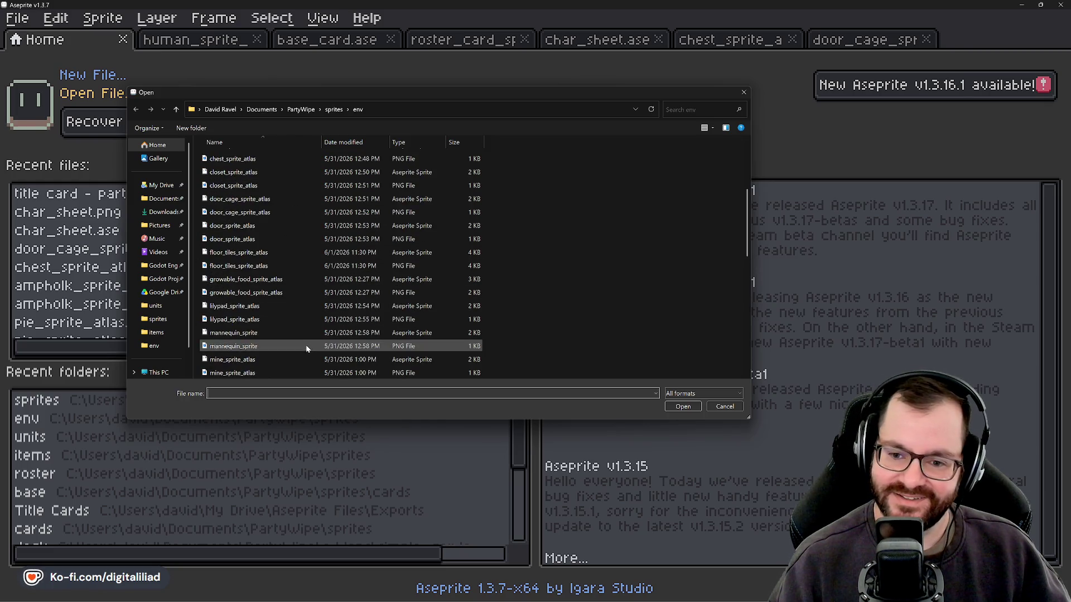
scroll(289, 278, "up", 10)
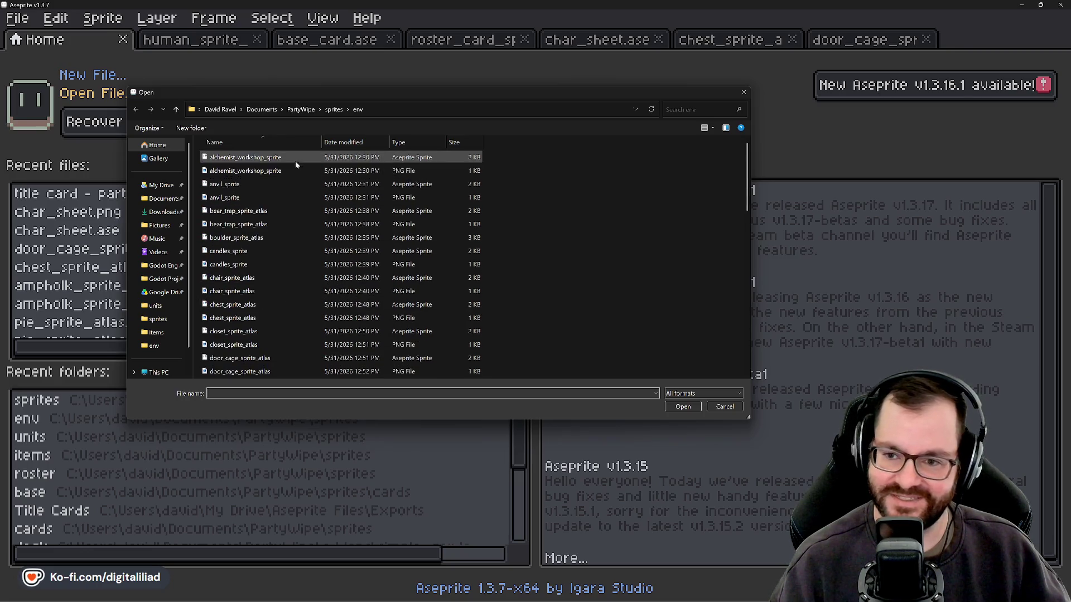
scroll(266, 332, "down", 15)
scroll(272, 318, "down", 1)
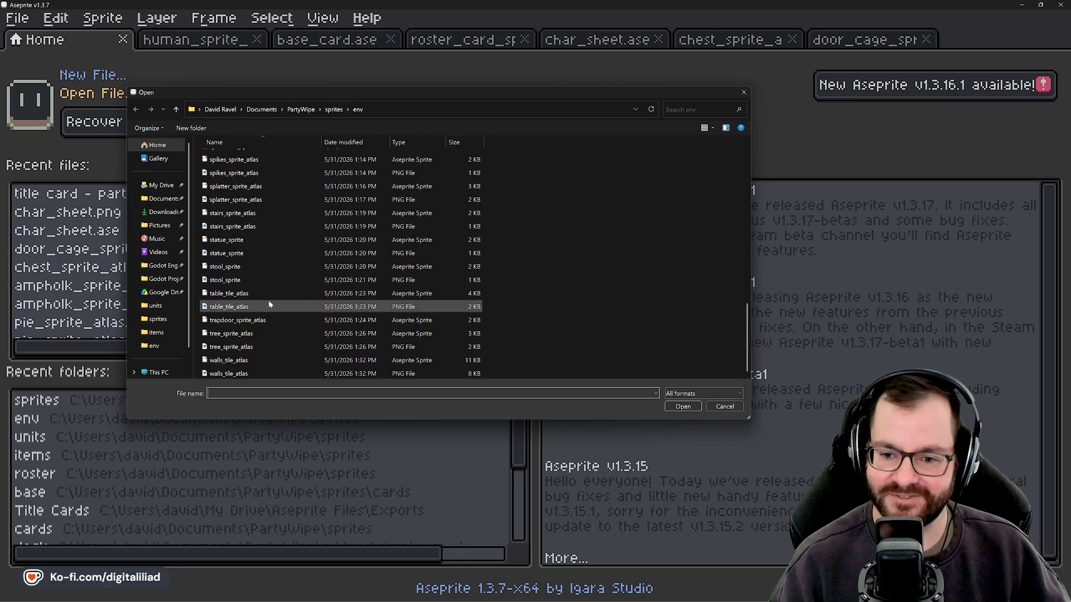
left_click(263, 320)
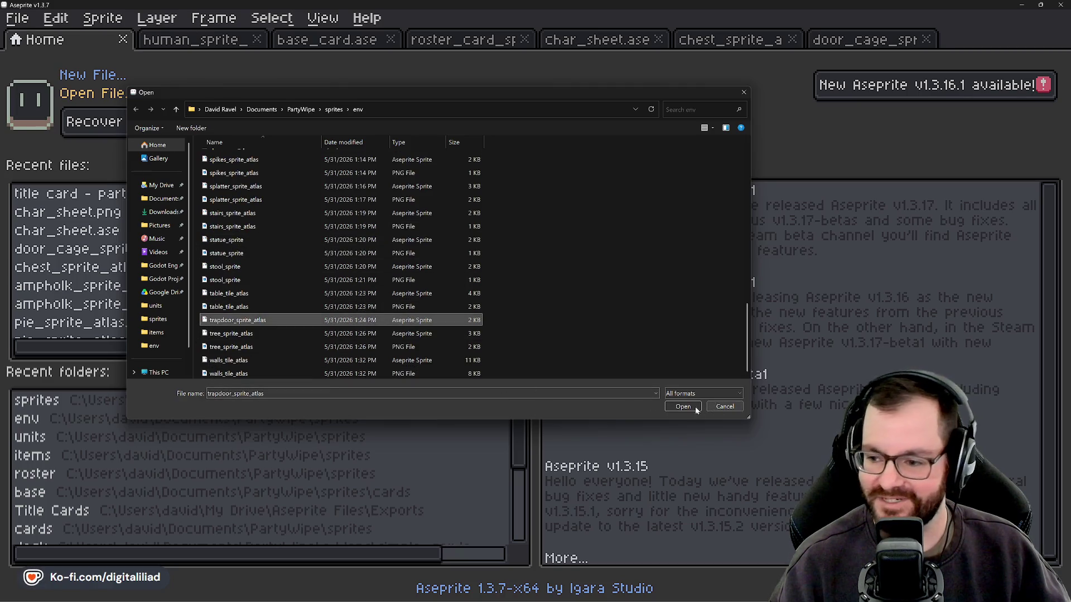
left_click(696, 411)
Marquee-select the atlas's left trapdoor tile and return to char_sheet.ase.
scroll(361, 348, "up", 7)
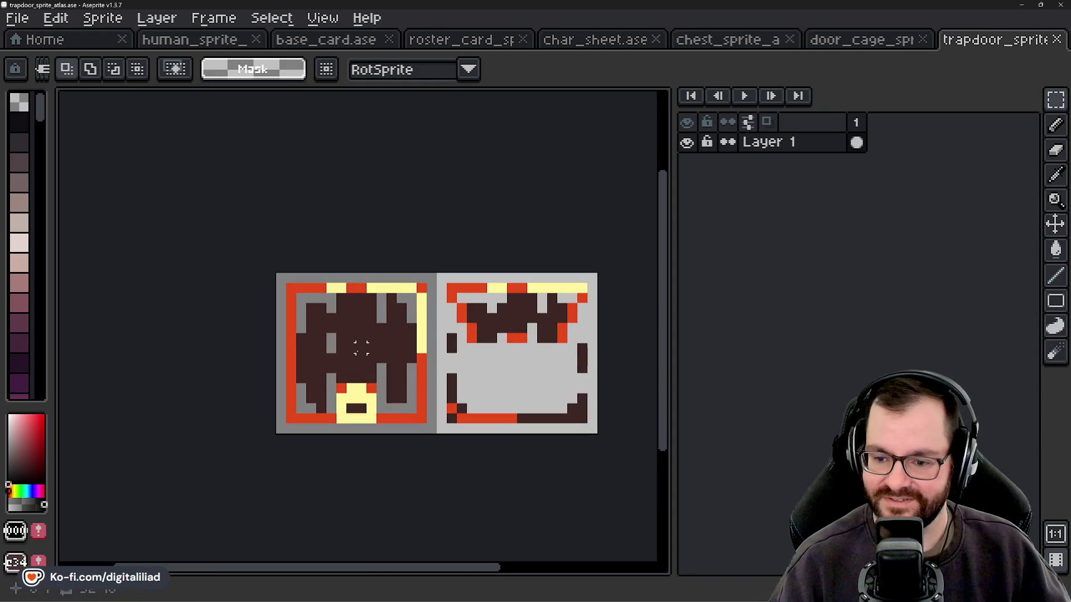
left_click_drag(341, 348, 383, 423)
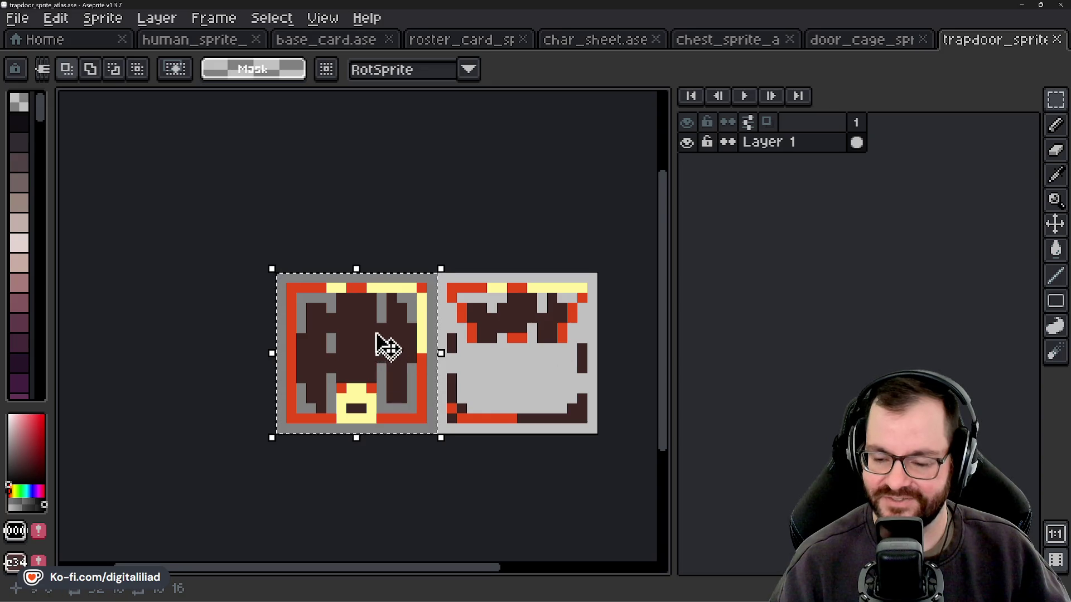
scroll(383, 346, "down", 3)
left_click(573, 40)
scroll(363, 335, "up", 5)
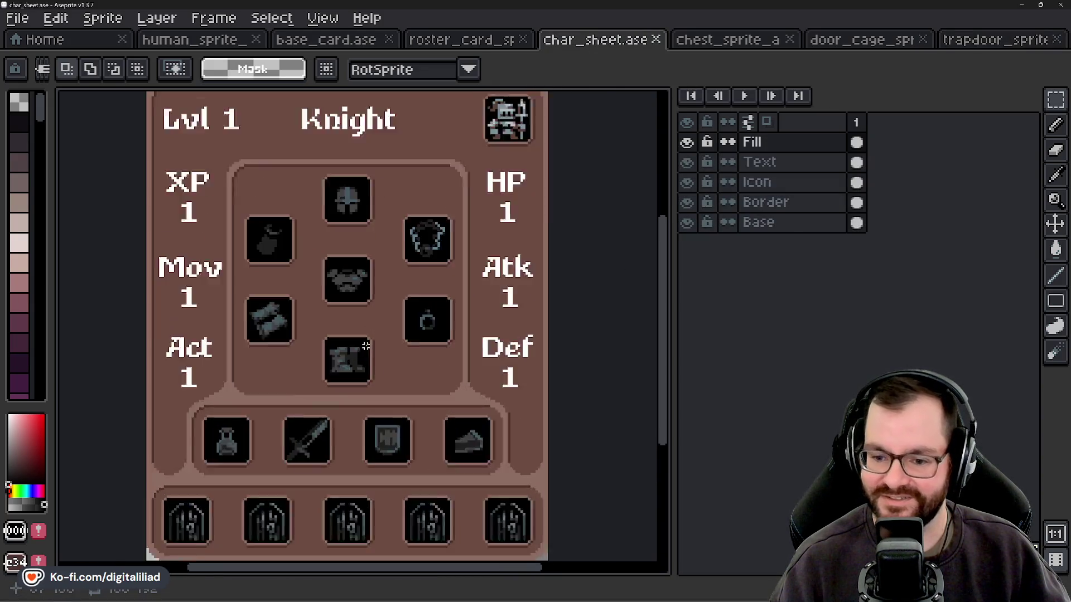
On the Icon layer, select the first door-cage slot cell, then undo the change.
left_click(812, 179)
scroll(215, 375, "up", 2)
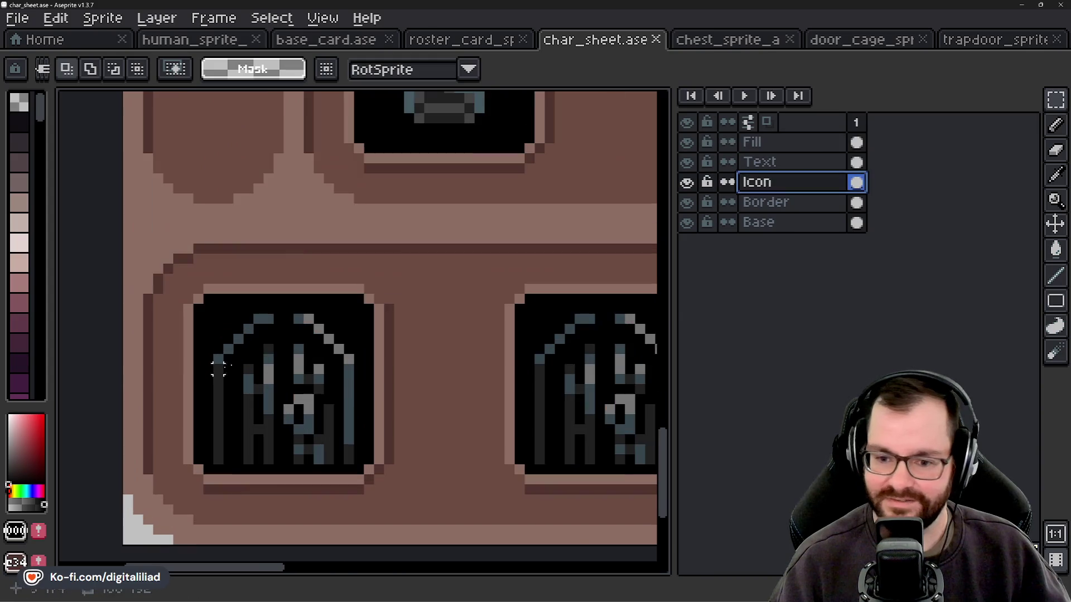
left_click(395, 318)
scroll(394, 318, "down", 3)
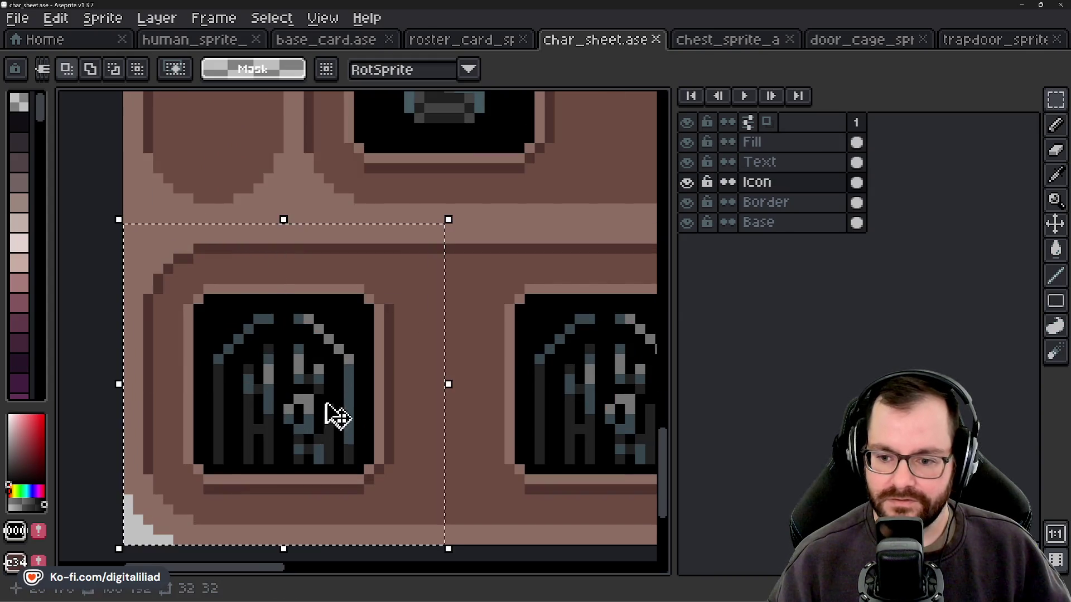
left_click(367, 318)
key("ctrl+z")
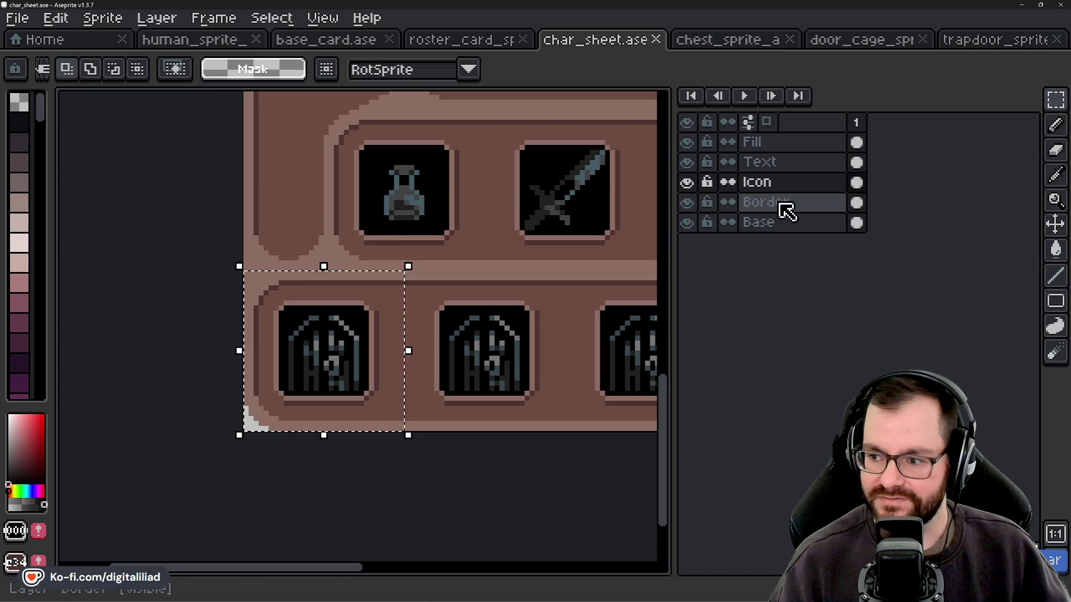
On the Fill layer, move the first door icon and back, then lift the trapdoor's left tile.
left_click(799, 143)
mouse_move(348, 347)
left_mouse_down()
mouse_move(509, 347)
mouse_move(335, 371)
left_mouse_up()
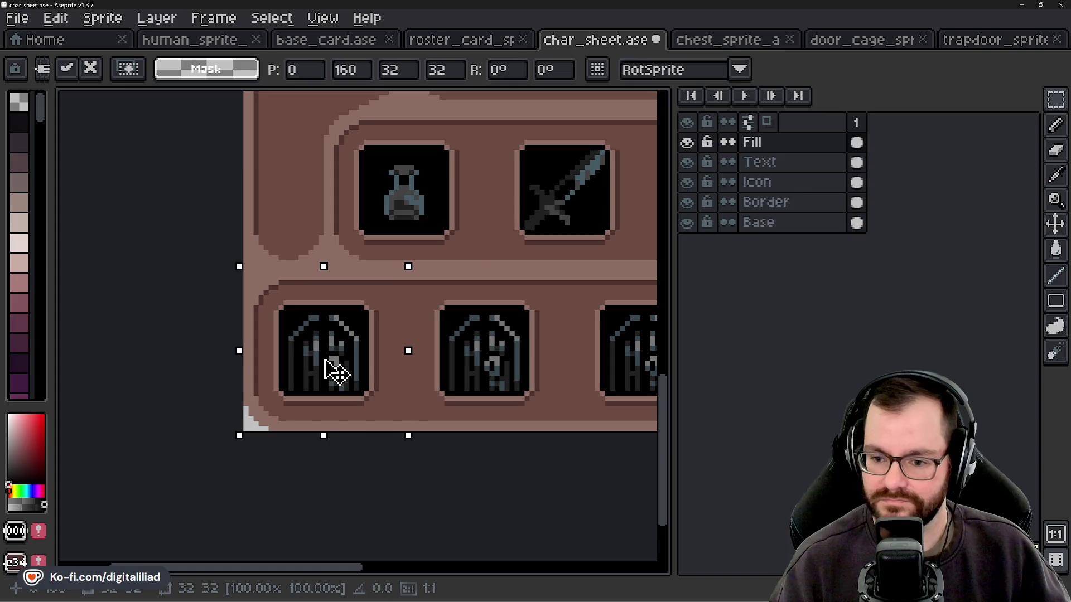
left_click(978, 44)
left_click(379, 304)
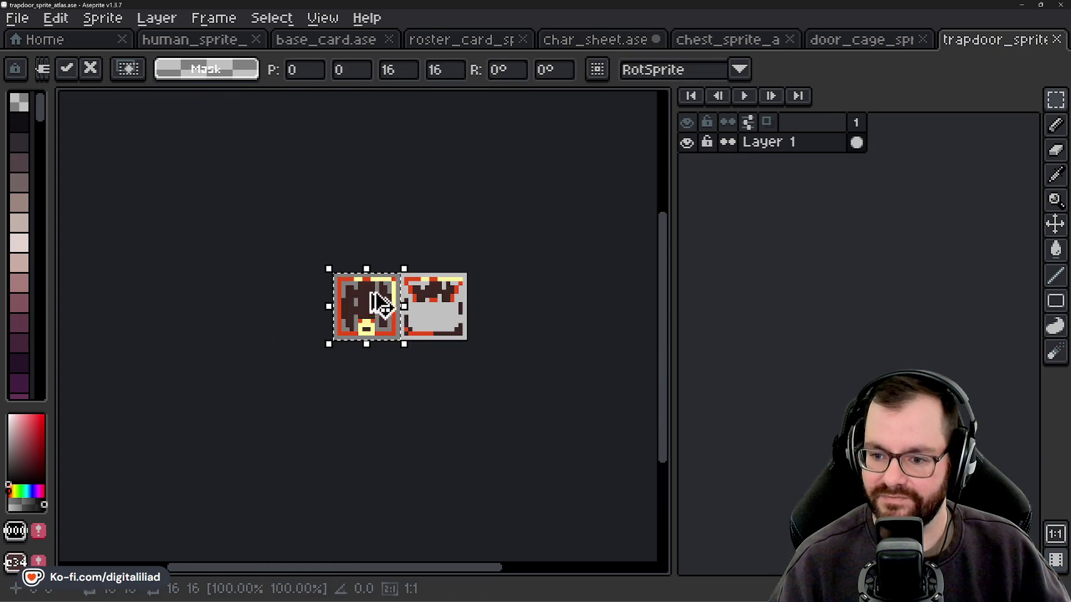
Commit and deselect the trapdoor atlas's left tile, then view the door_cage and human_sprite atlases.
left_click(295, 41)
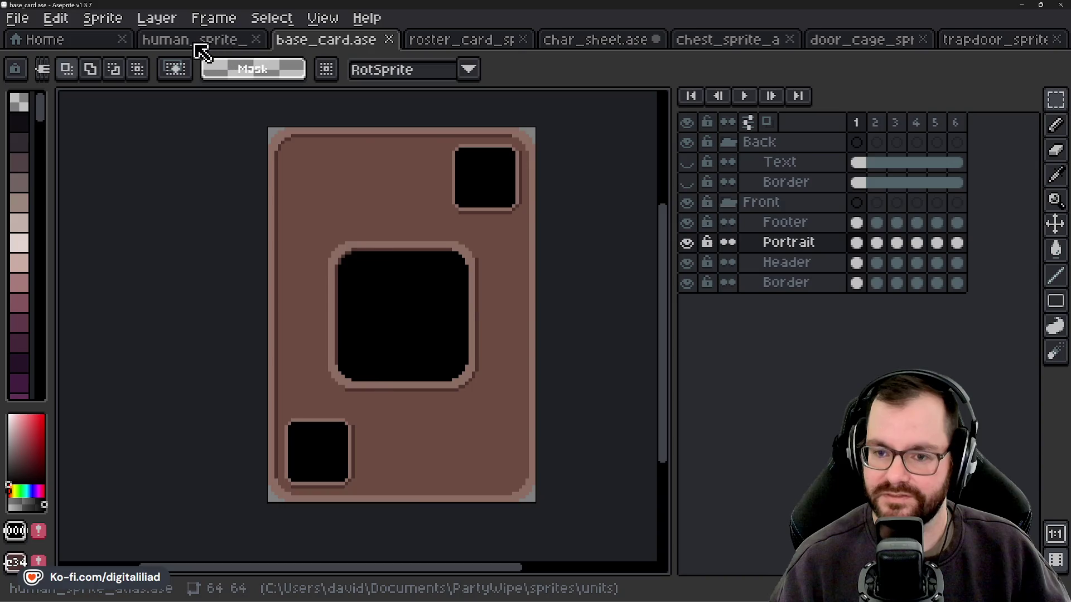
left_click(201, 51)
left_click(982, 43)
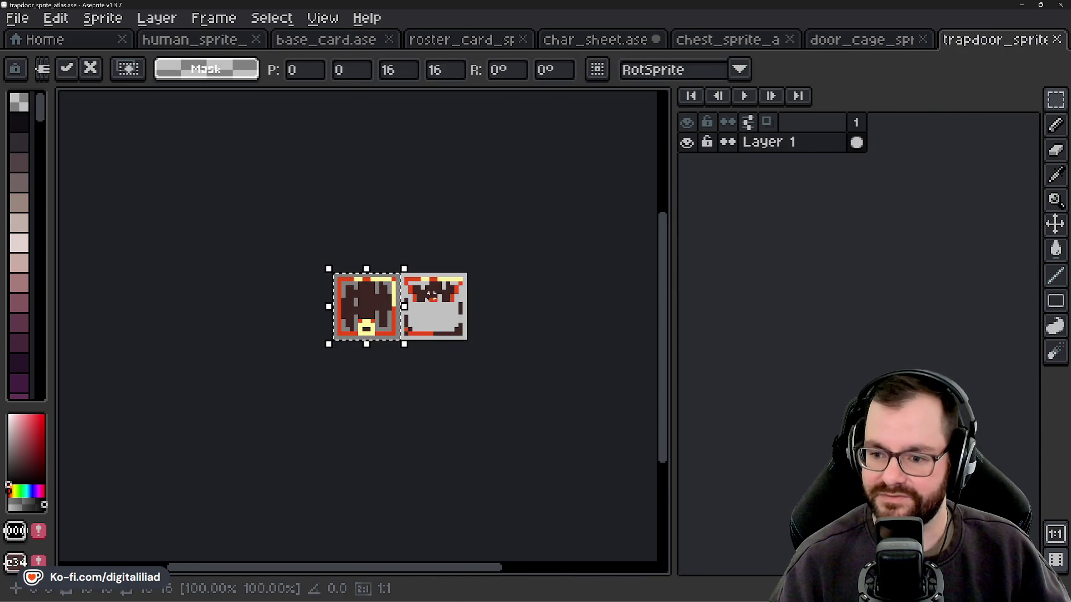
left_click(469, 350)
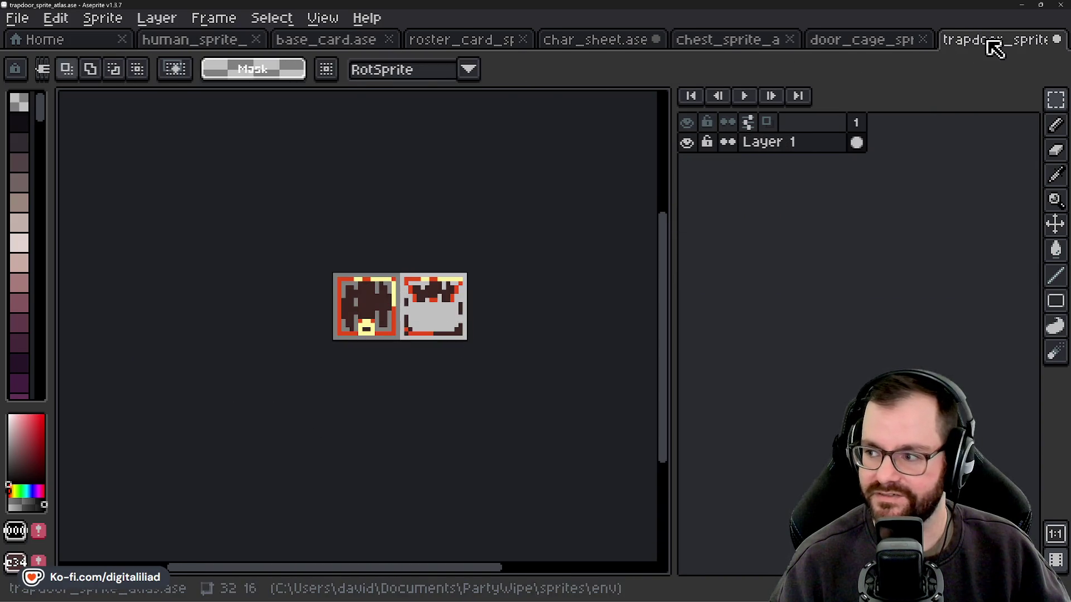
left_click(855, 43)
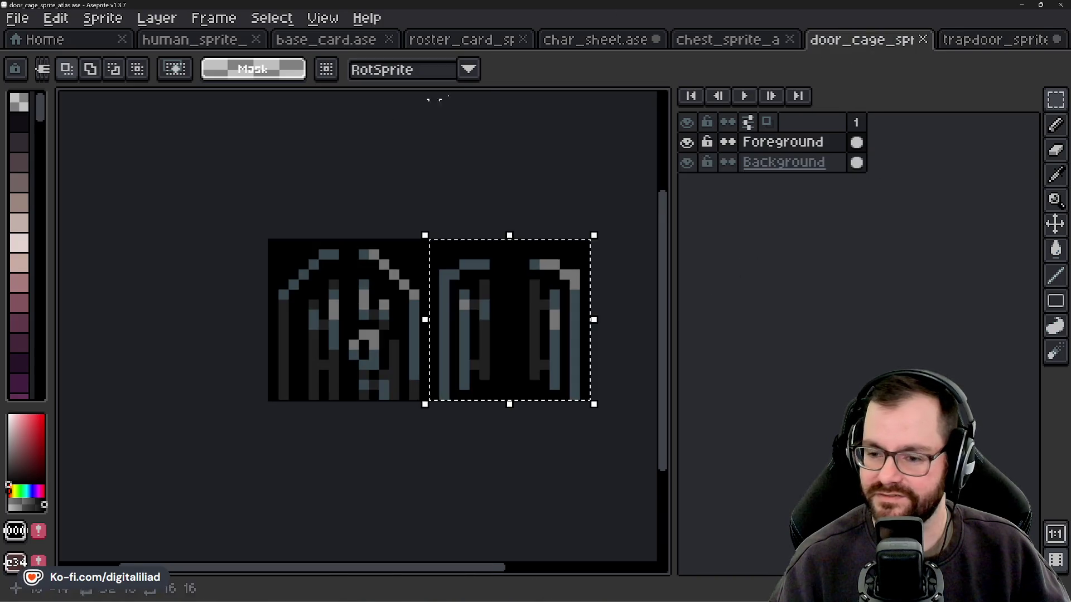
left_click(234, 42)
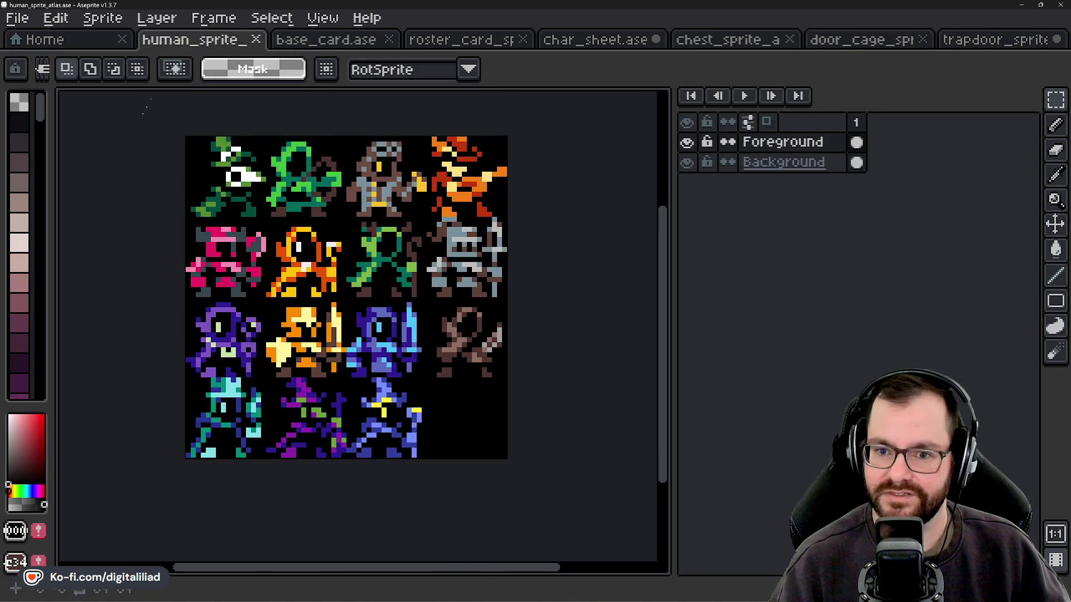
Paste the copied 16x16 sprite onto char_sheet and nudge it toward the empty slot, undoing a stray rotation.
left_click(575, 43)
scroll(277, 406, "up", 2)
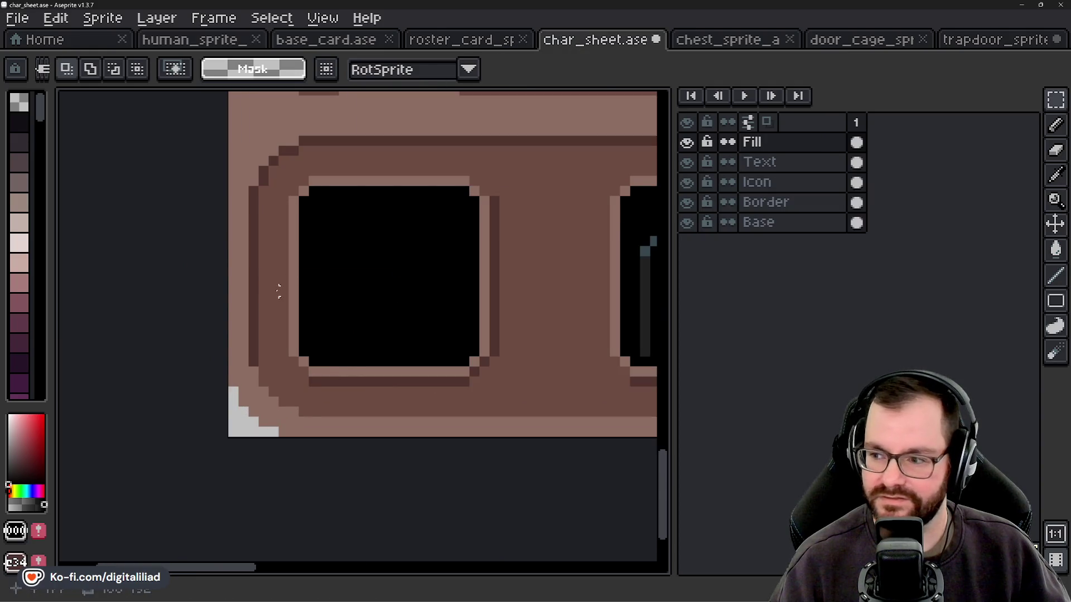
key("ctrl+v")
mouse_move(340, 327)
left_mouse_down()
mouse_move(440, 260)
mouse_move(362, 305)
left_mouse_up()
key("Left")
key("Down")
key("Down")
key("Down")
left_click_drag(488, 273, 487, 281)
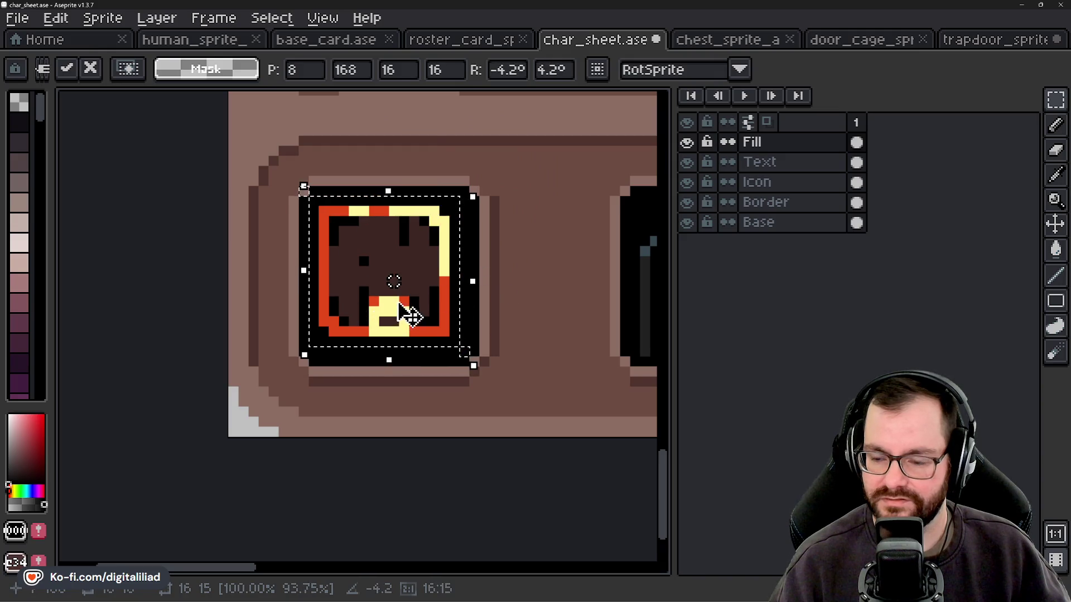
key("ctrl+z")
key("ctrl+z")
key("ctrl+z")
Re-paste the sprite and drop it into the first empty slot of the lower row.
left_click_drag(468, 243, 394, 291)
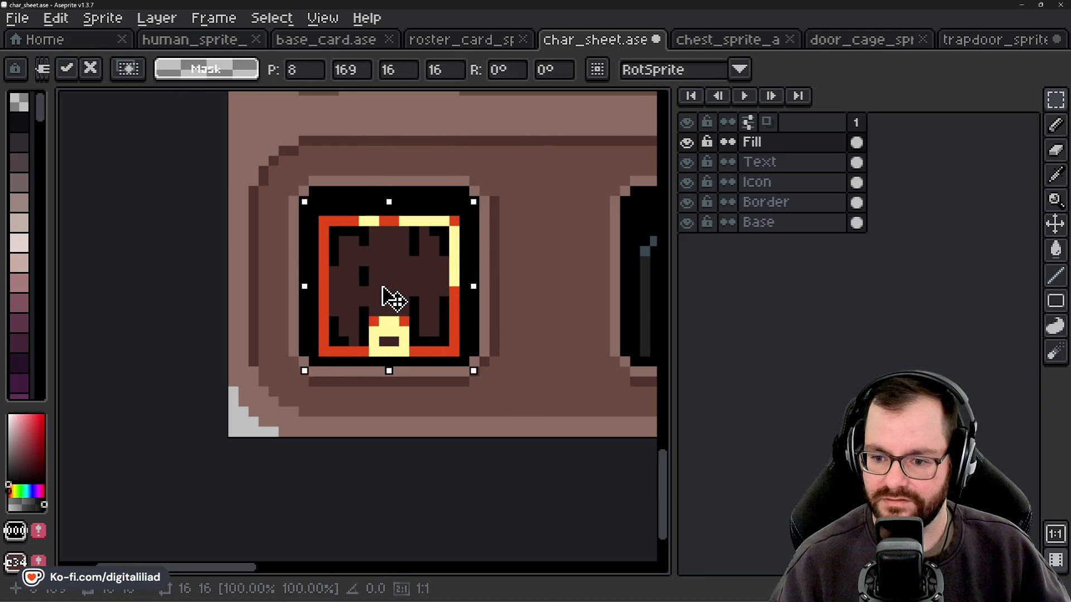
key("Escape")
key("ctrl+v")
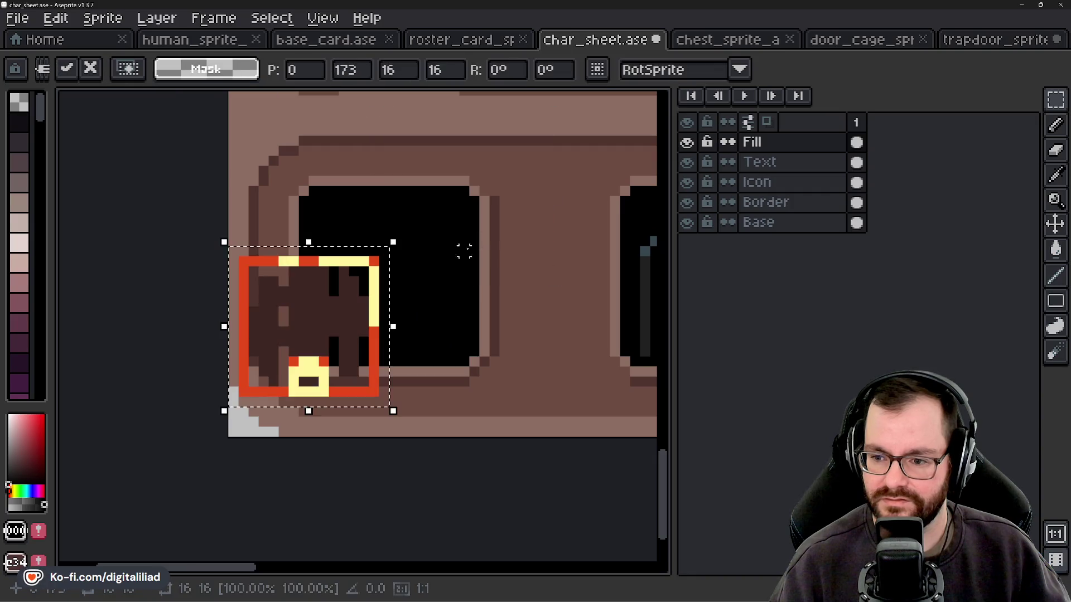
mouse_move(318, 335)
left_mouse_down()
mouse_move(351, 327)
mouse_move(388, 288)
left_mouse_up()
left_click(536, 246)
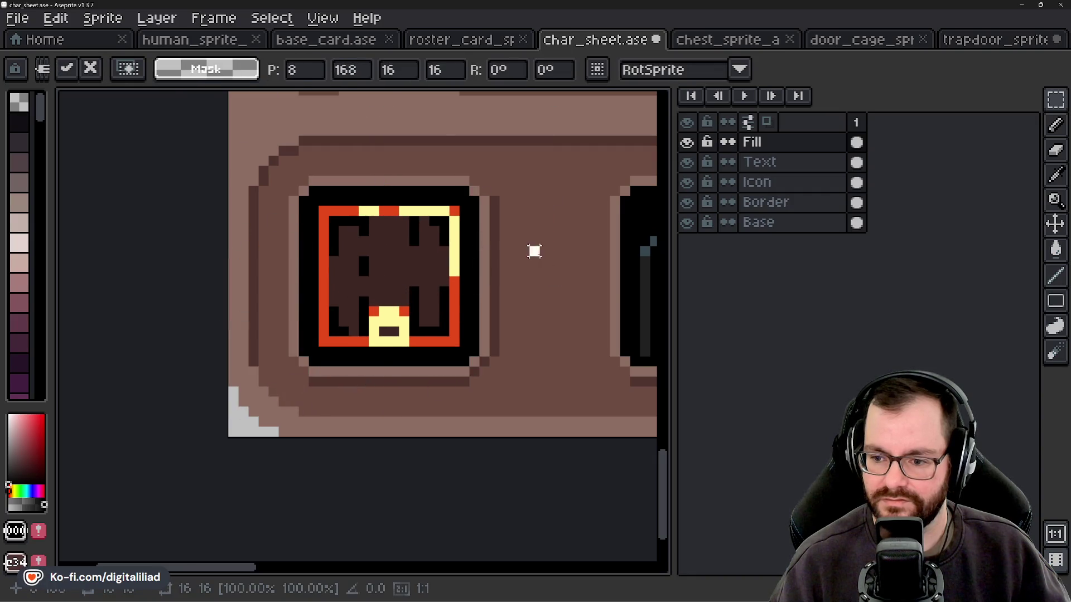
scroll(478, 318, "down", 3)
left_click_drag(478, 318, 362, 350)
scroll(362, 349, "up", 1)
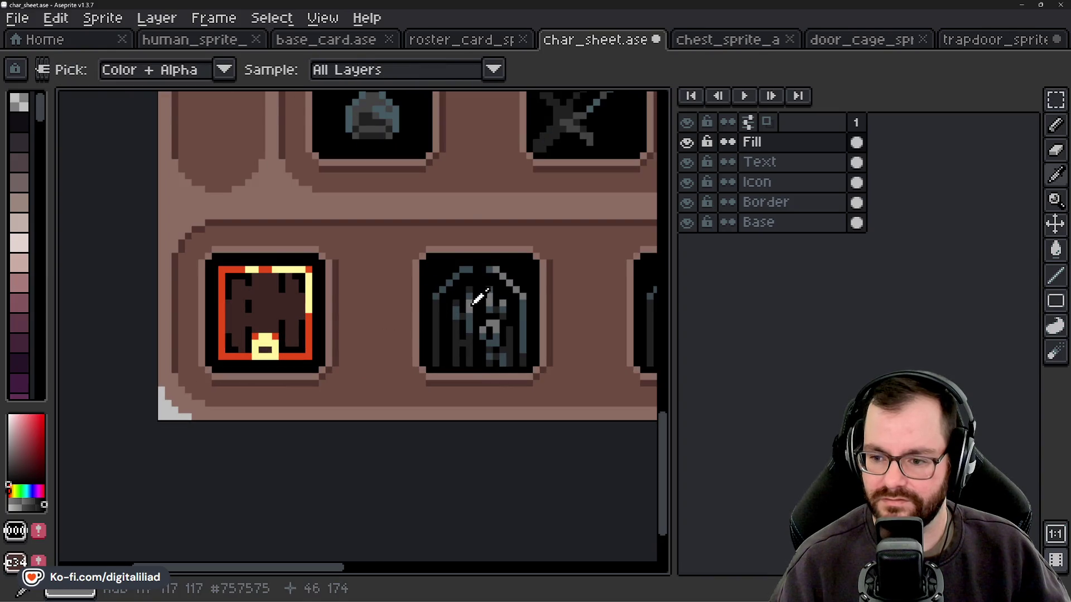
Recolour the pasted icon with the door-cage's grey, slate blue and dark grey using Paint Bucket.
left_click(478, 298, "alt")
scroll(268, 351, "up", 1)
key("g")
left_click(285, 338)
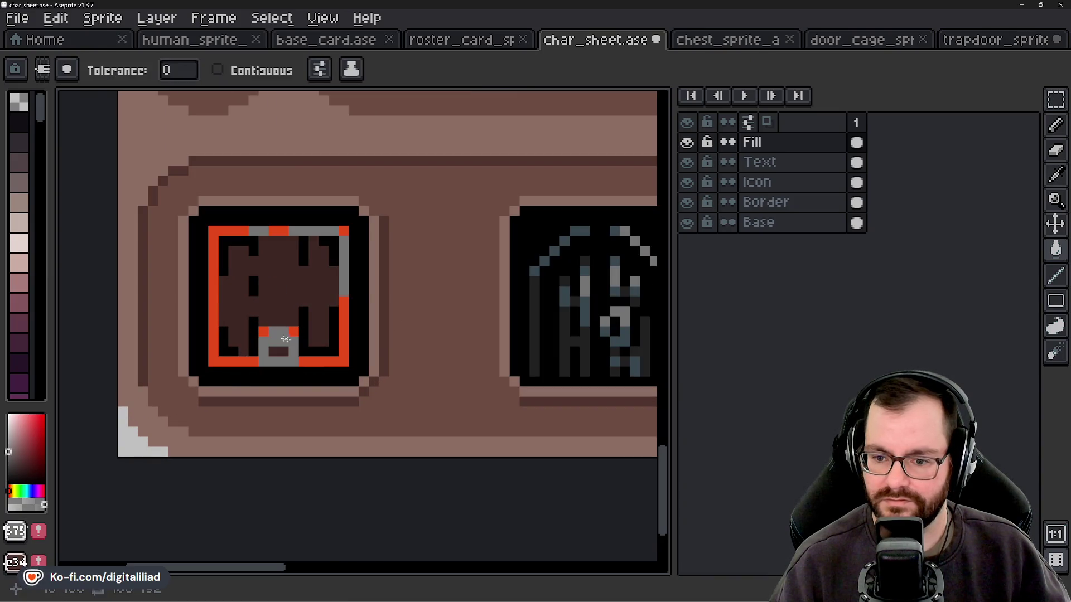
left_click(584, 295, "alt")
left_click(341, 315)
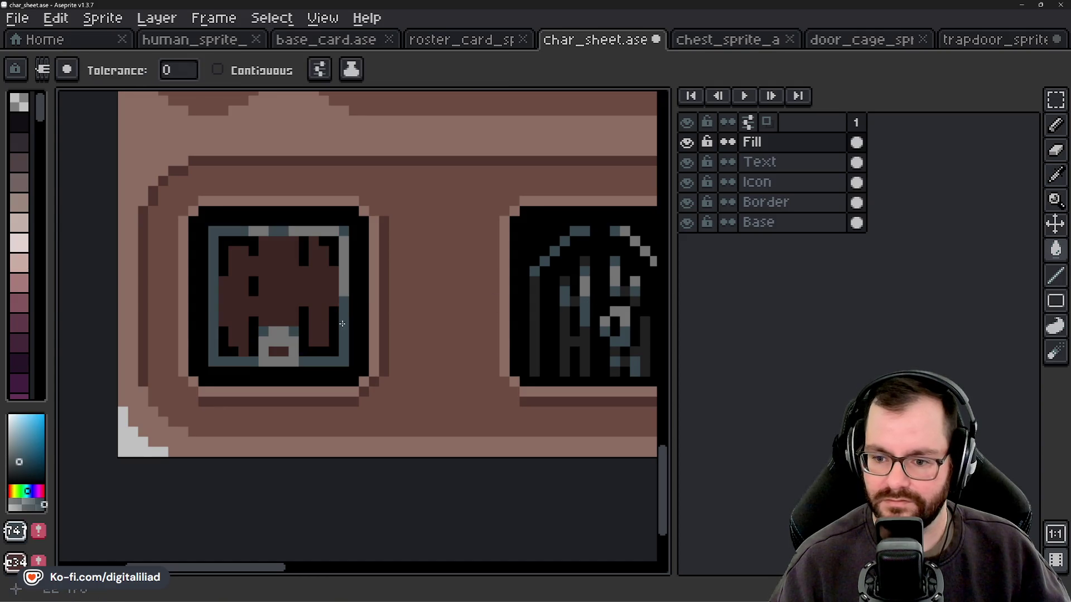
left_click(571, 317, "alt")
left_click(263, 281)
left_click_drag(432, 352, 347, 358)
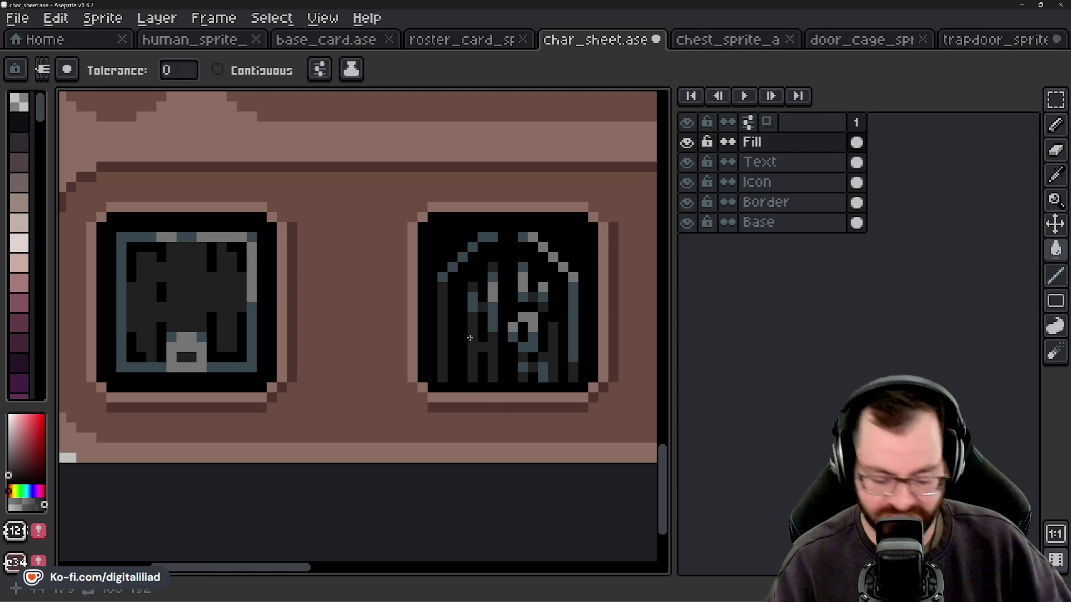
Undo the pasted icon and redo so the first slot holds the door-cage icon.
key("v")
key("ctrl+z")
key("ctrl+z")
key("ctrl+z")
key("ctrl+y")
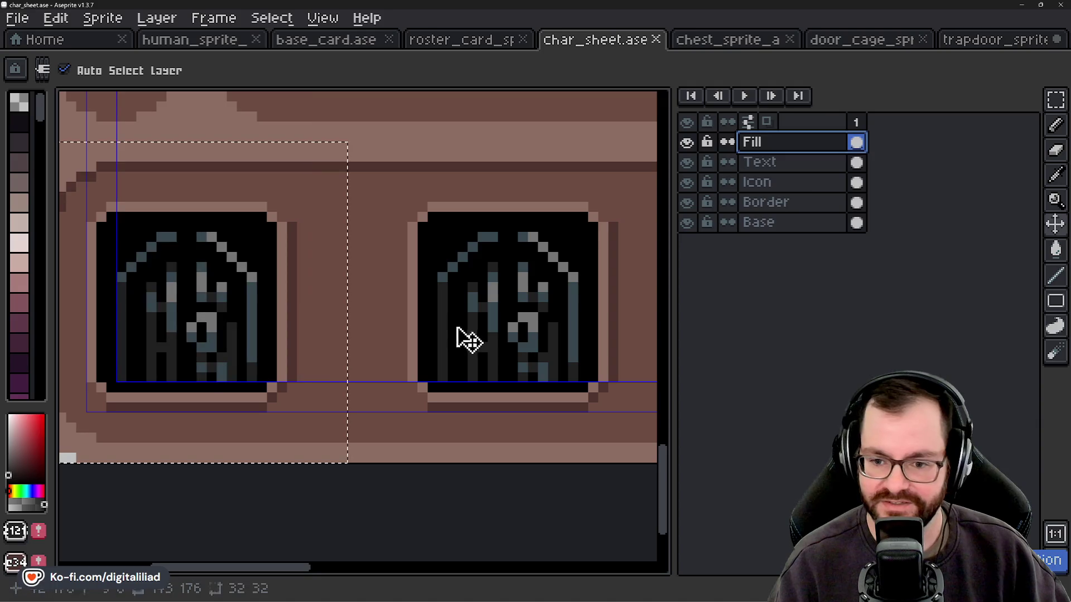
Deselect and zoom out to show the whole Knight card with its five door-cage icons.
key("g")
key("minus")
left_click(1053, 106)
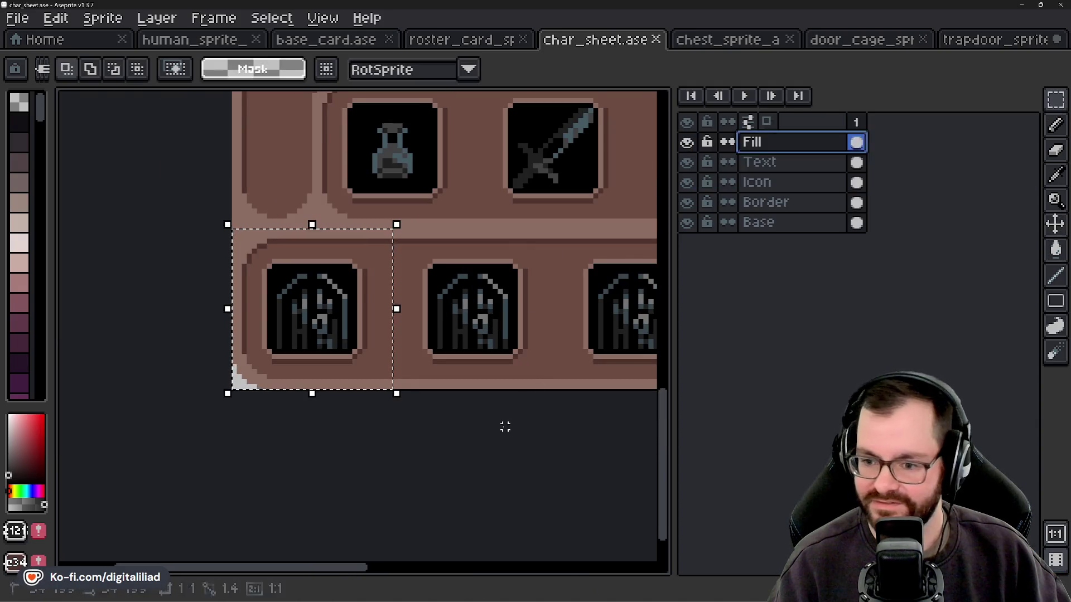
key("ctrl+d")
scroll(397, 466, "down", 3)
scroll(359, 407, "down", 3)
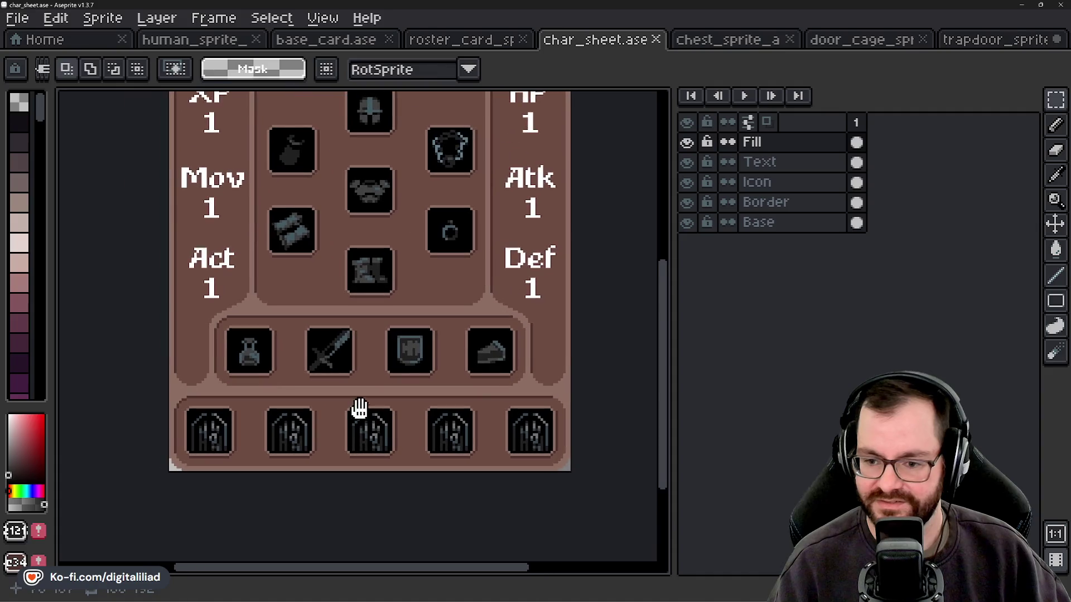
left_click_drag(438, 294, 407, 319)
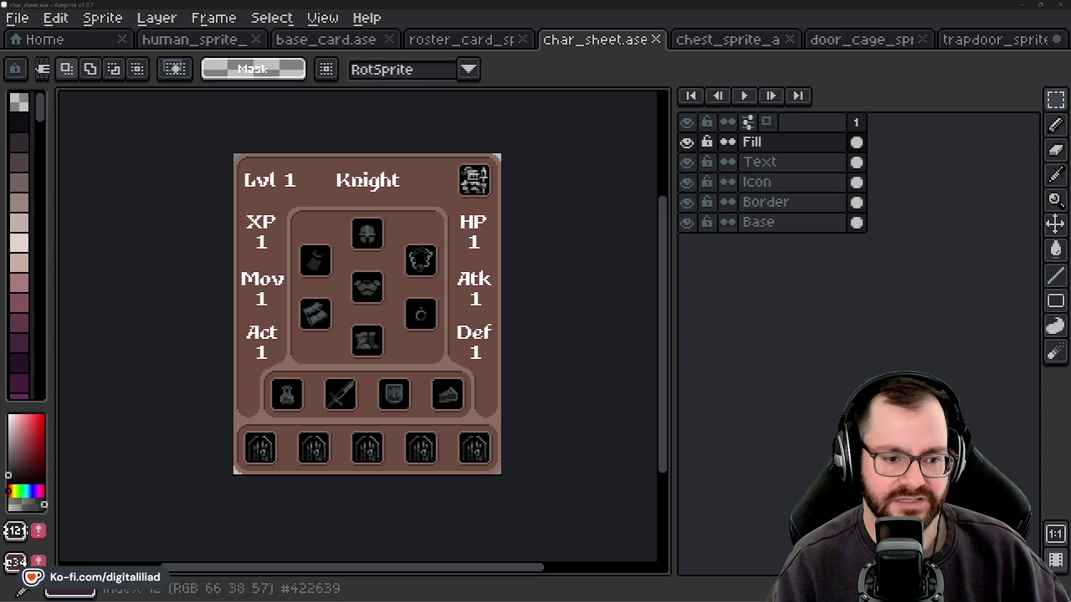
Zoom in to inspect the icons, zoom back out, and open Export File for char_sheet.png.
scroll(292, 469, "up", 2)
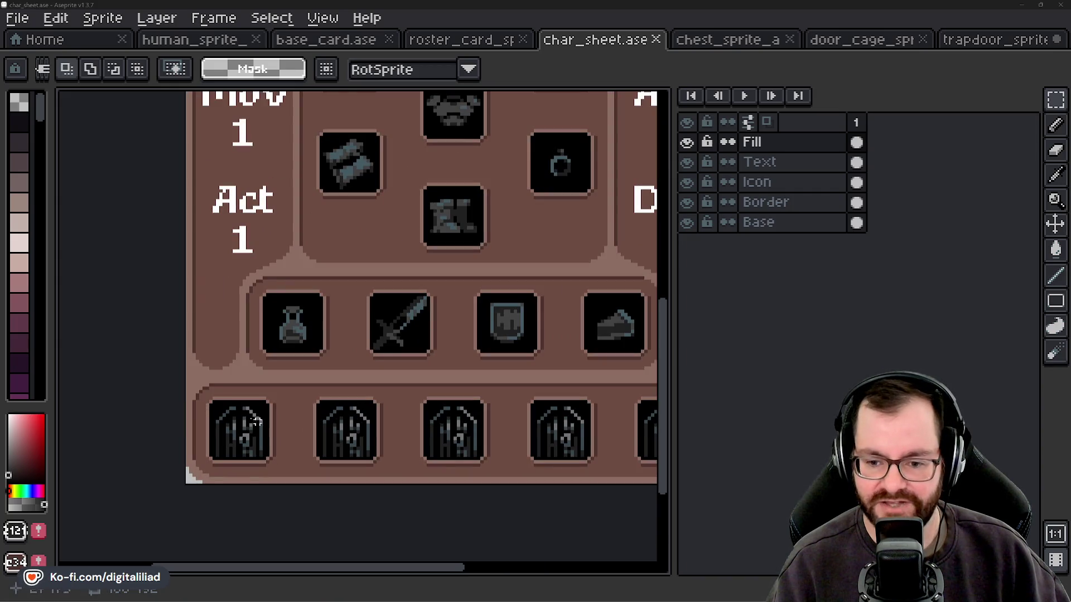
mouse_move(365, 415)
left_mouse_down()
mouse_move(318, 430)
mouse_move(294, 454)
left_mouse_up()
scroll(292, 453, "down", 1)
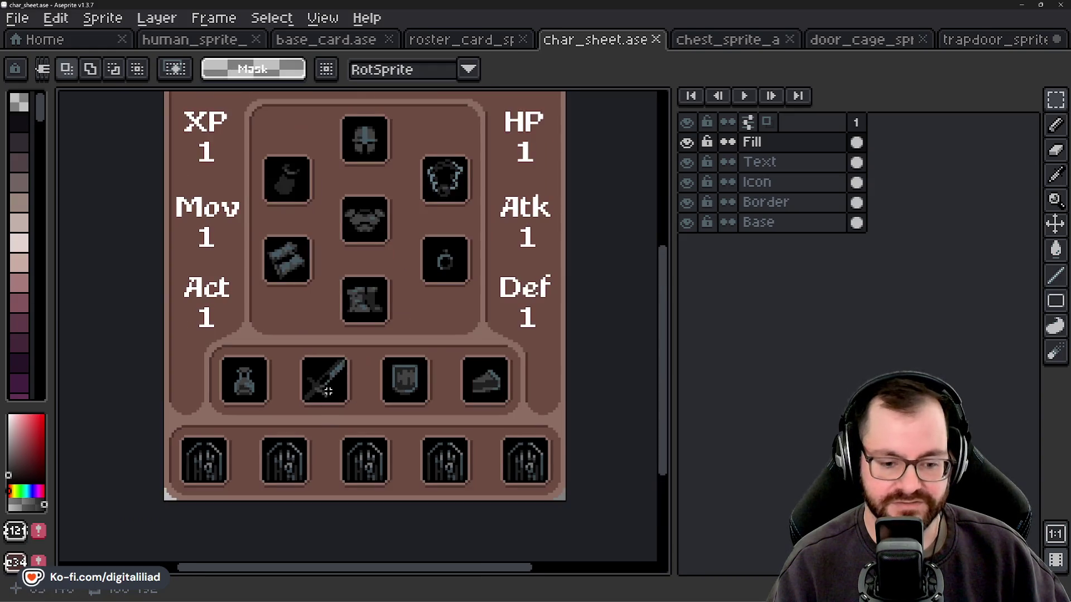
mouse_move(344, 389)
left_mouse_down()
mouse_move(346, 413)
mouse_move(352, 379)
left_mouse_up()
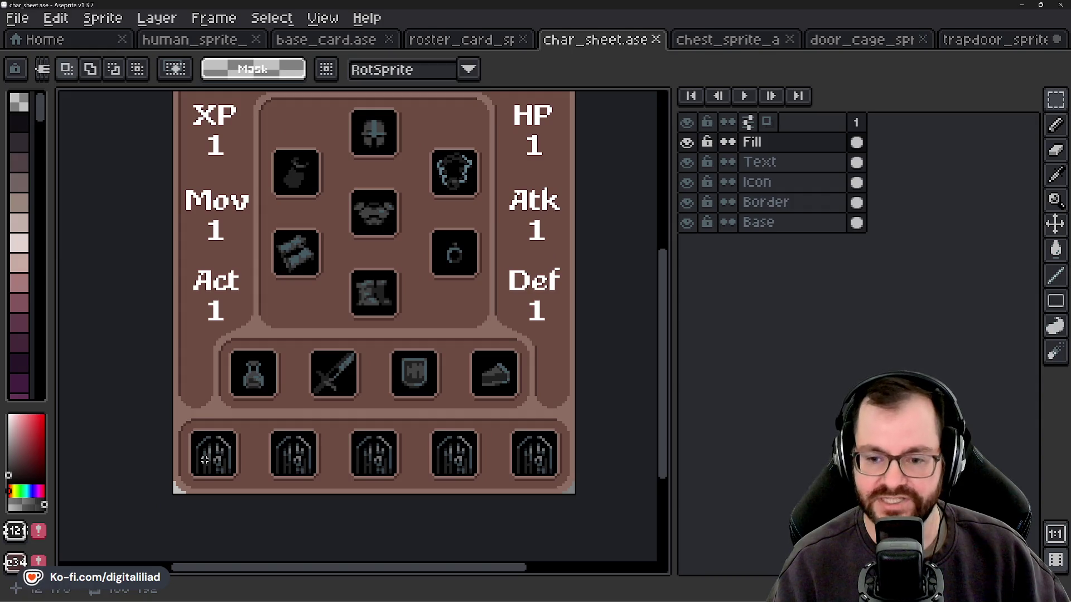
scroll(217, 460, "up", 1)
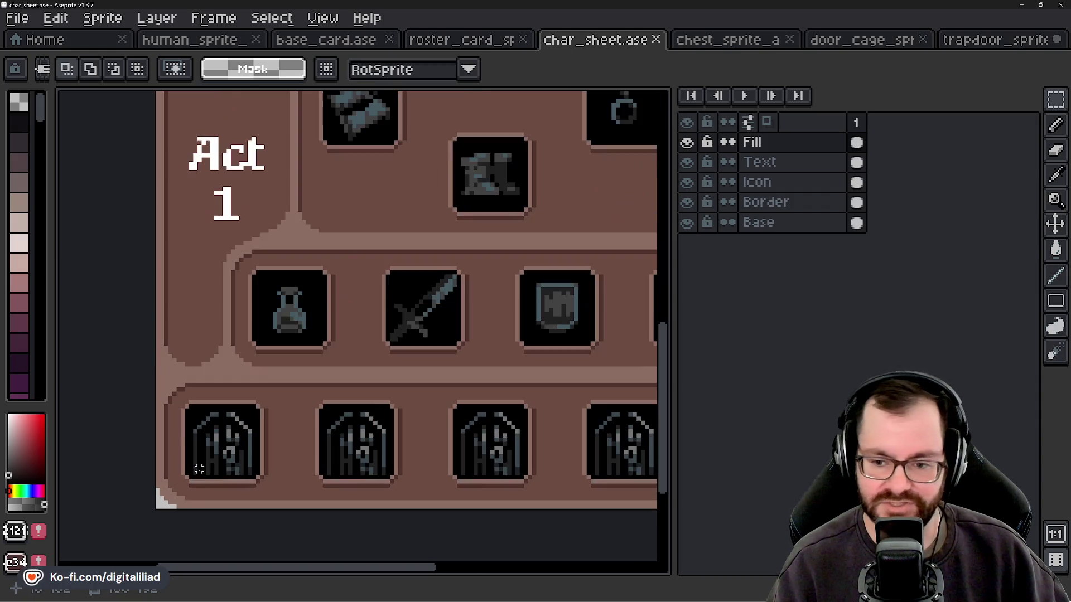
scroll(275, 294, "up", 3)
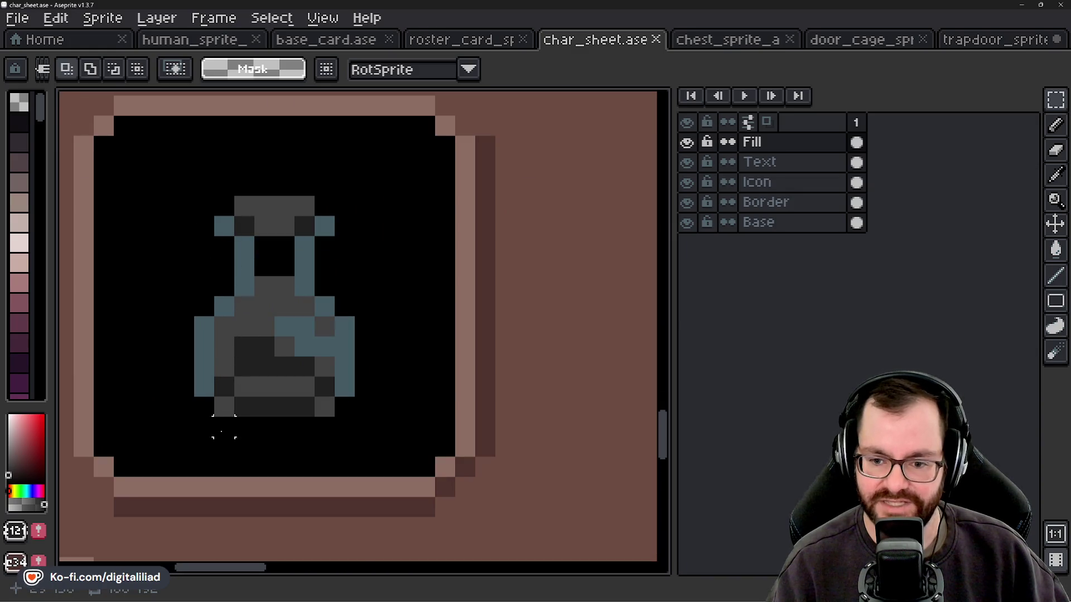
scroll(304, 214, "down", 4)
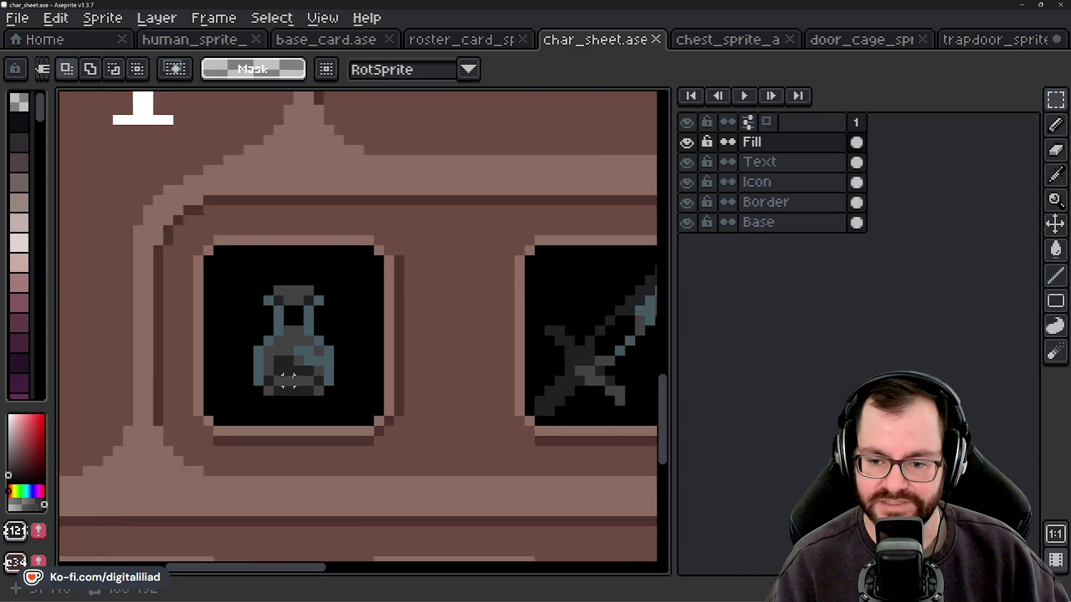
scroll(283, 437, "down", 2)
scroll(313, 357, "down", 2)
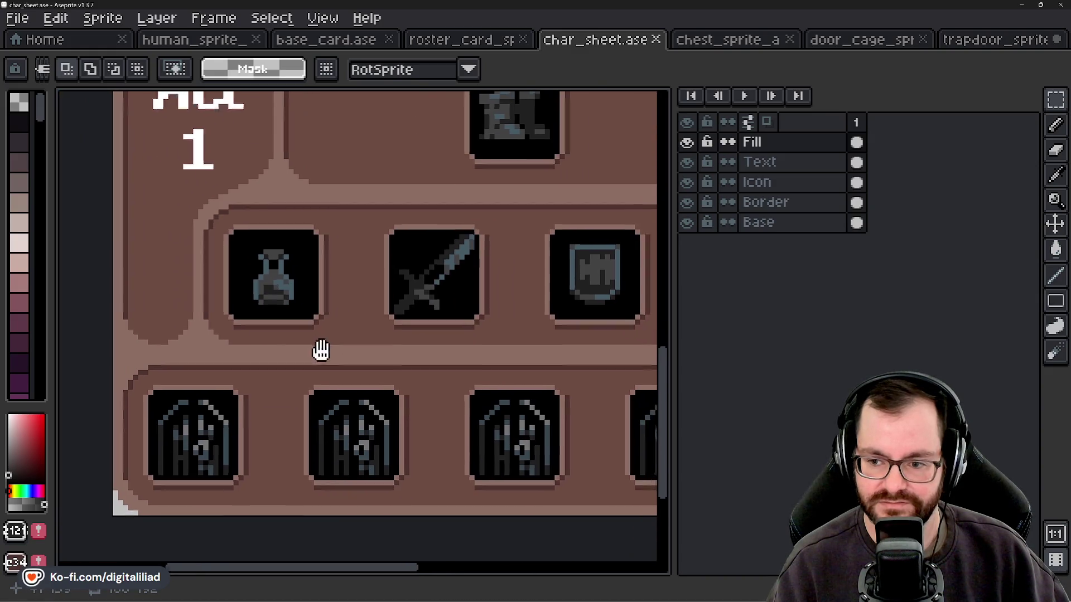
scroll(291, 376, "down", 2)
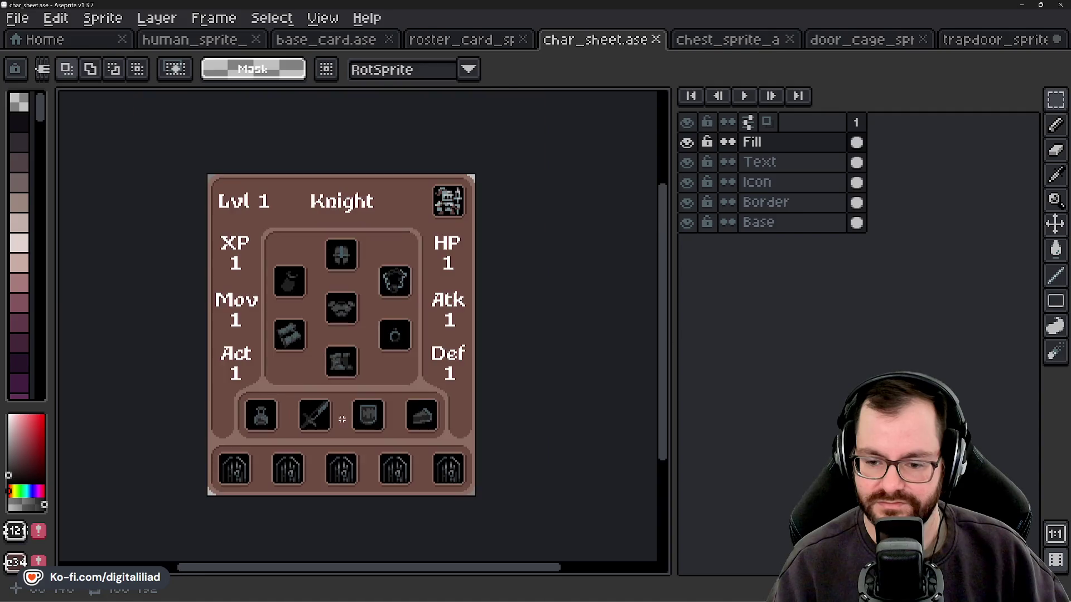
key("ctrl+alt+shift+s")
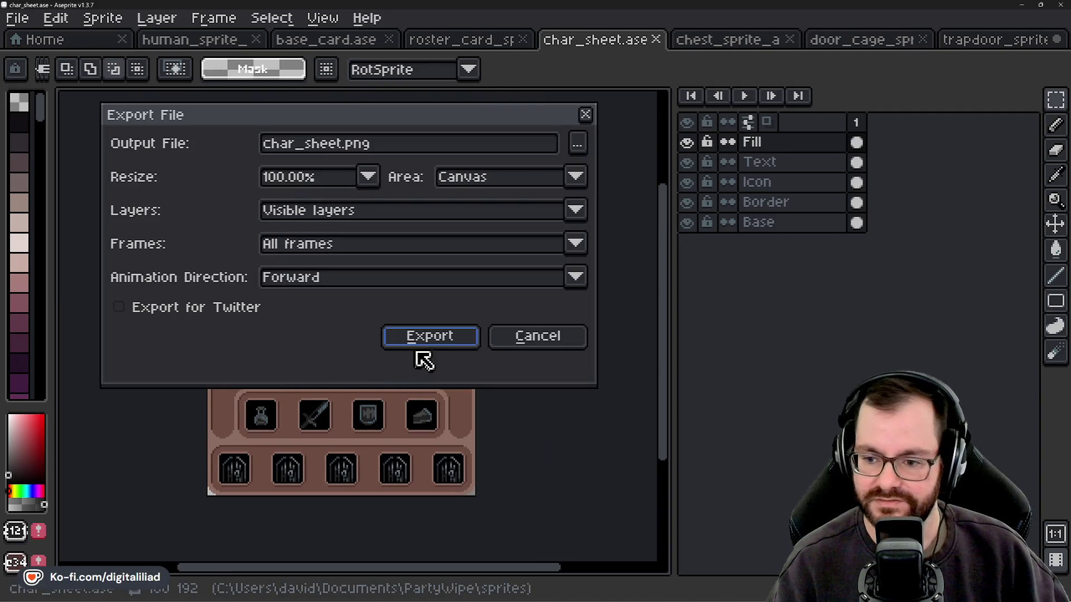
Export the card as char_sheet.png at 100% and pan around to review it.
left_click(421, 336)
left_click_drag(345, 406, 375, 411)
scroll(373, 415, "up", 1)
scroll(376, 421, "down", 1)
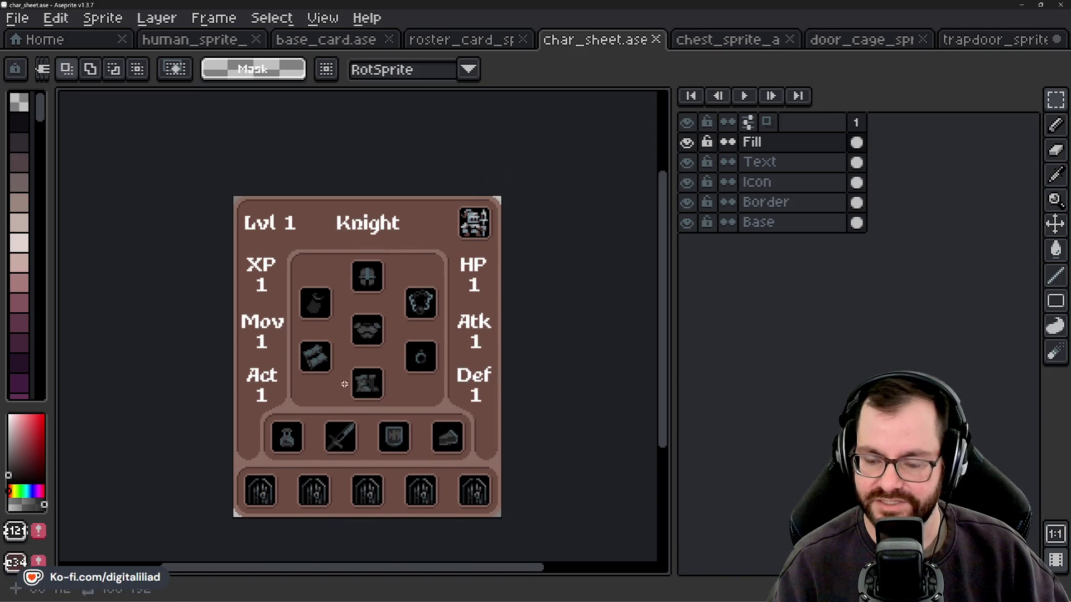
left_click_drag(385, 411, 382, 384)
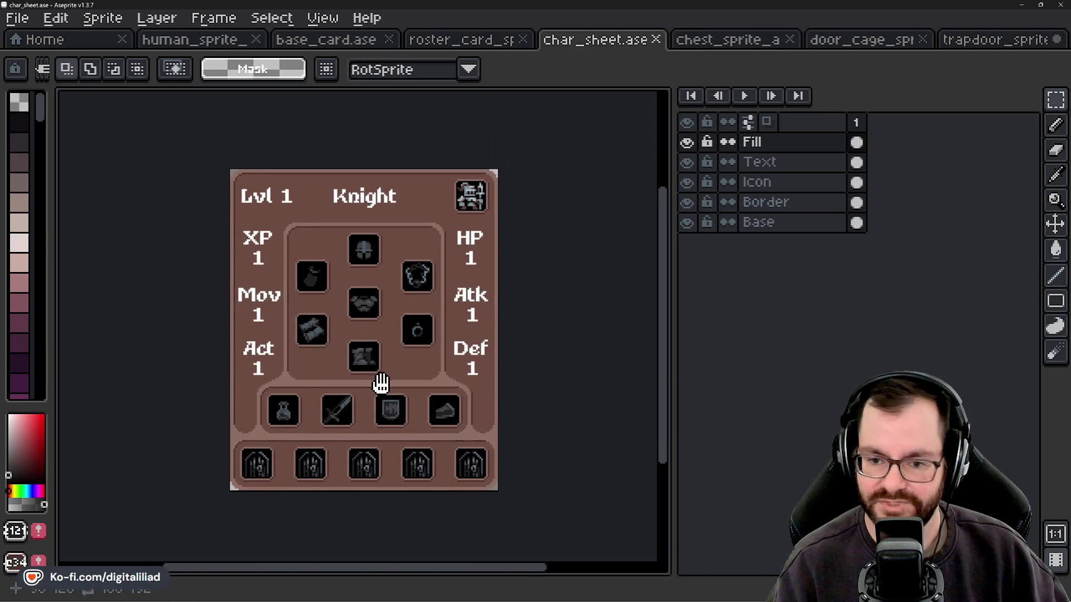